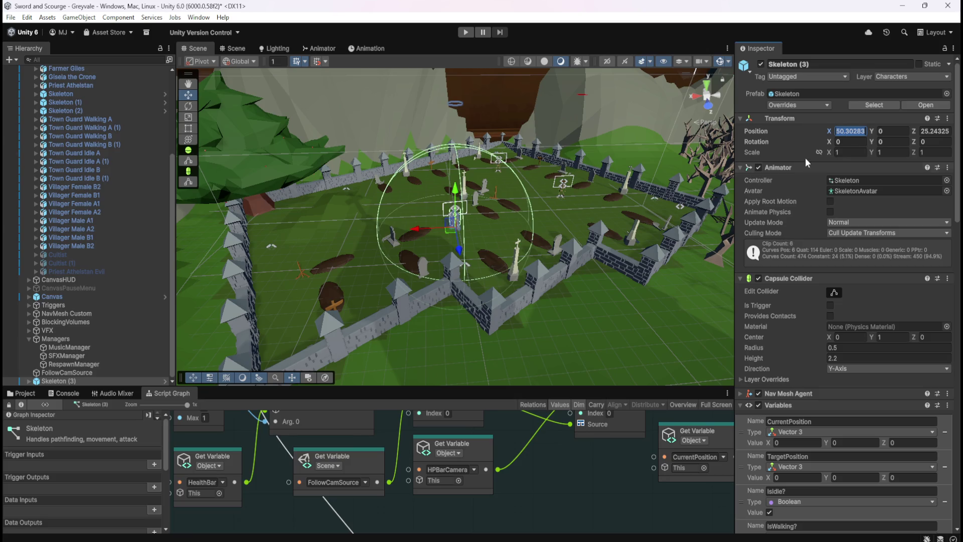
Step: Copy GreyvaleRS04's X value into Skeleton (3)'s Position X (55.01283)
left_click(91, 365)
left_click(808, 317)
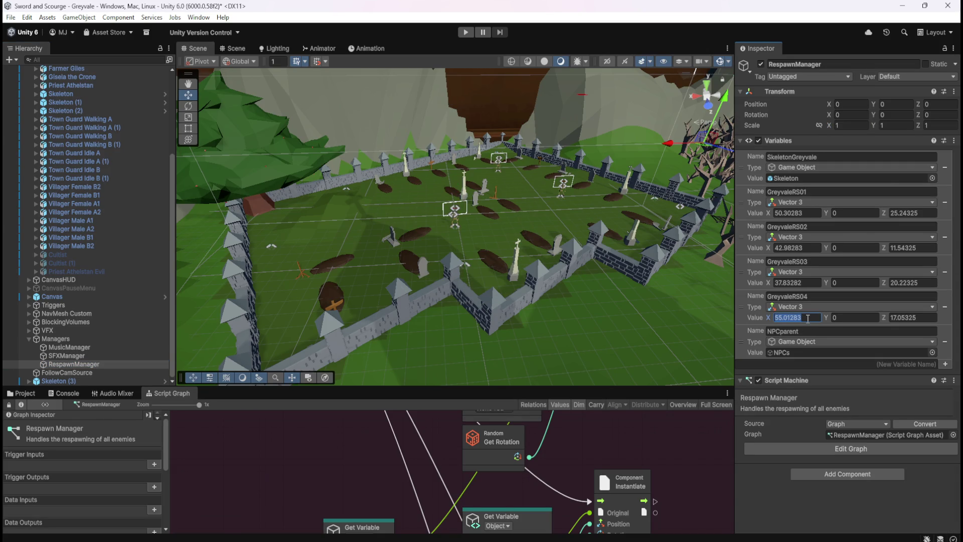
left_click(64, 380)
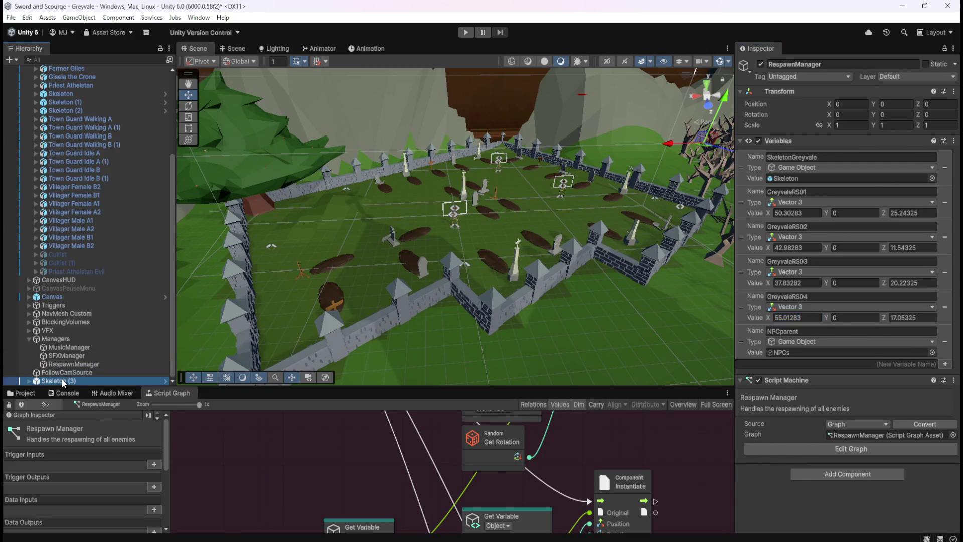
left_click(859, 135)
type("55.01283")
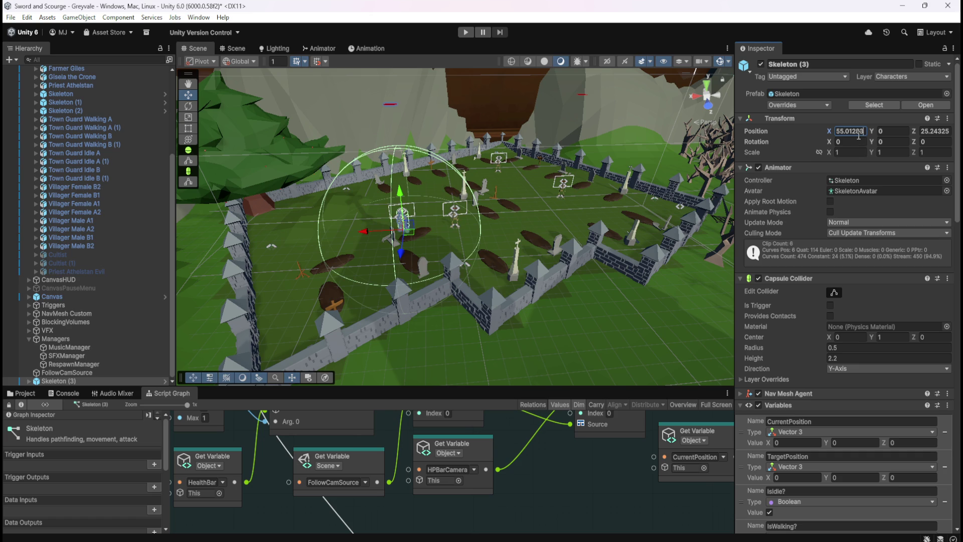
Step: Copy GreyvaleRS04's Z value into Skeleton (3)'s Position Z (17.05325)
left_click(74, 364)
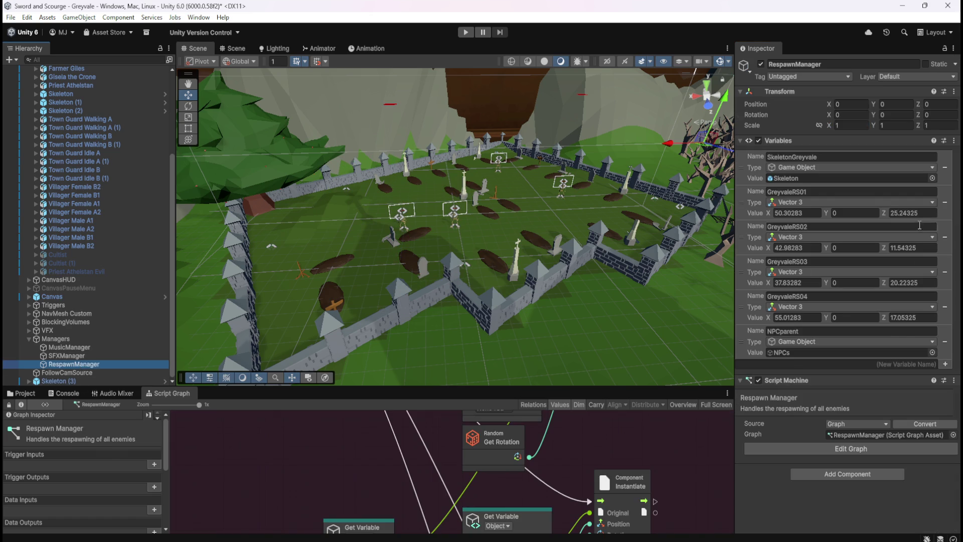
left_click(913, 318)
key("ctrl+z")
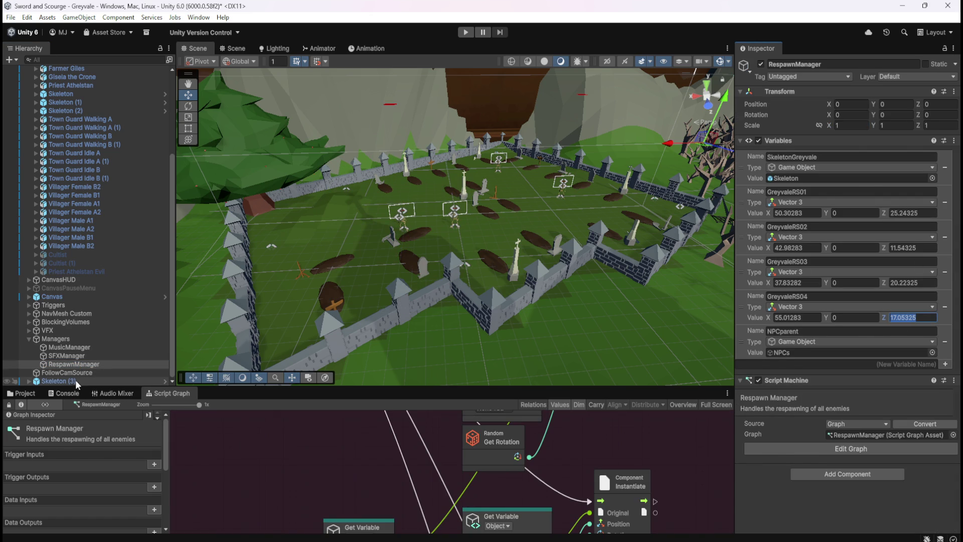
left_click(939, 132)
type("17.05325")
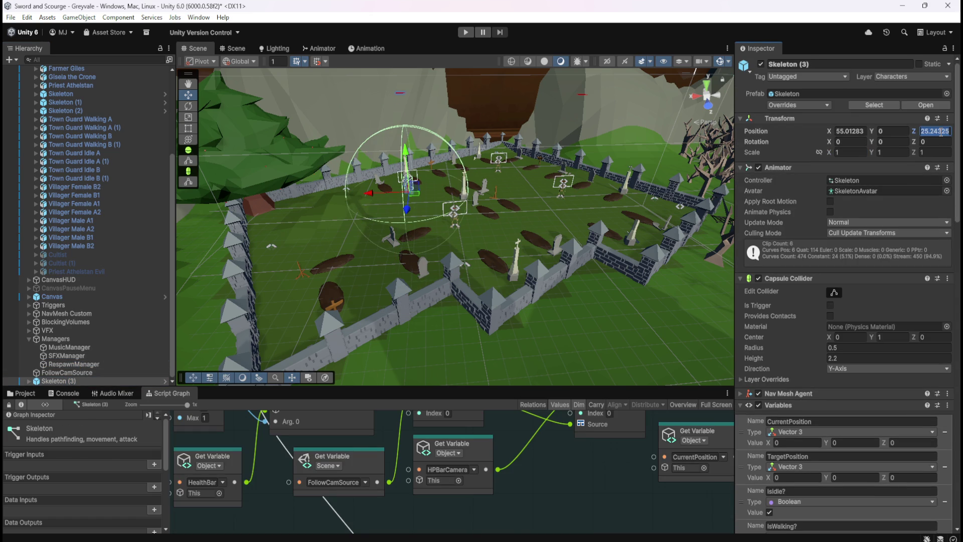
Step: Reparent Skeleton (3) under NPCs, placing it right after Skeleton (2) in the Hierarchy
mouse_move(67, 379)
left_mouse_down()
mouse_move(60, 381)
mouse_move(162, 92)
mouse_move(122, 113)
mouse_move(129, 136)
mouse_move(56, 148)
left_mouse_up()
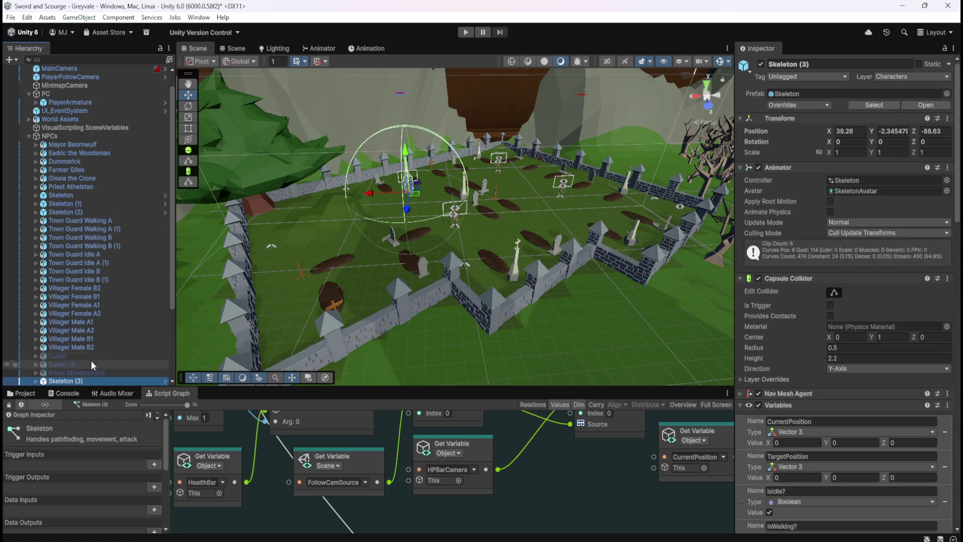
left_click_drag(68, 381, 87, 223)
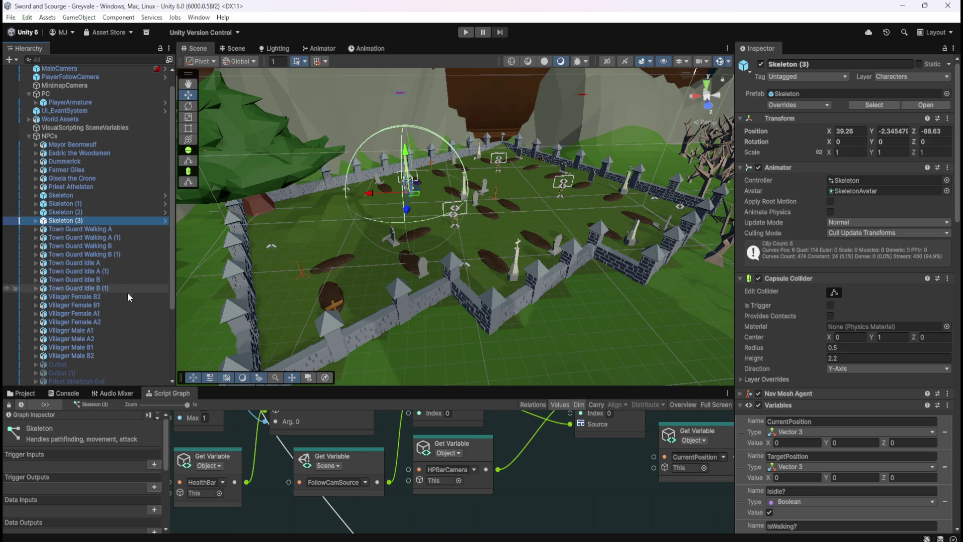
scroll(126, 296, "down", 5)
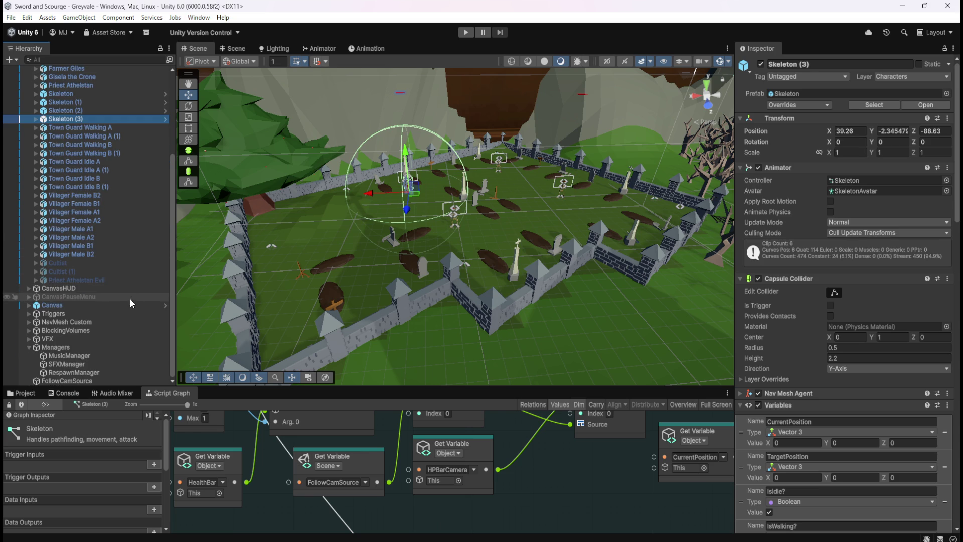
scroll(126, 302, "up", 3)
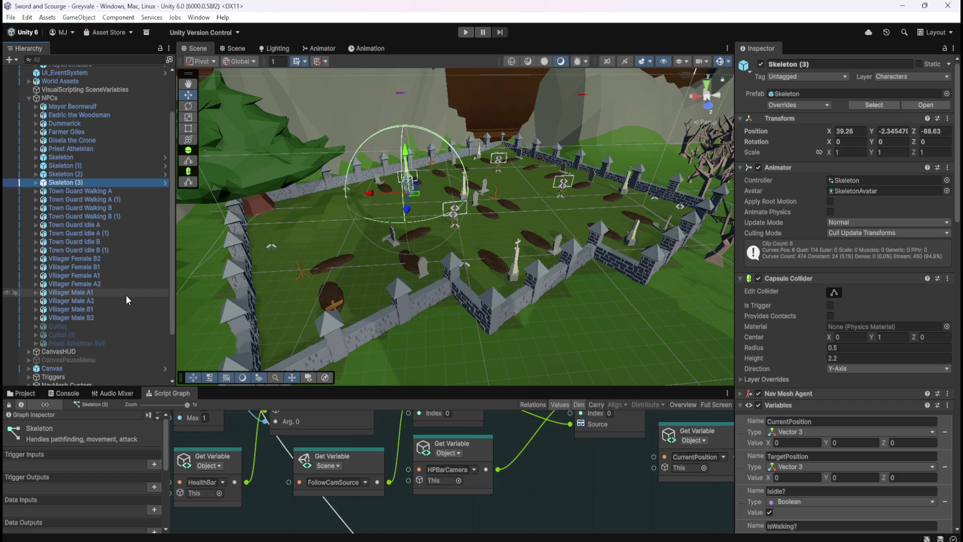
Step: Select RespawnManager, enter Play mode, and nudge the floating Game view into place
left_click(132, 215)
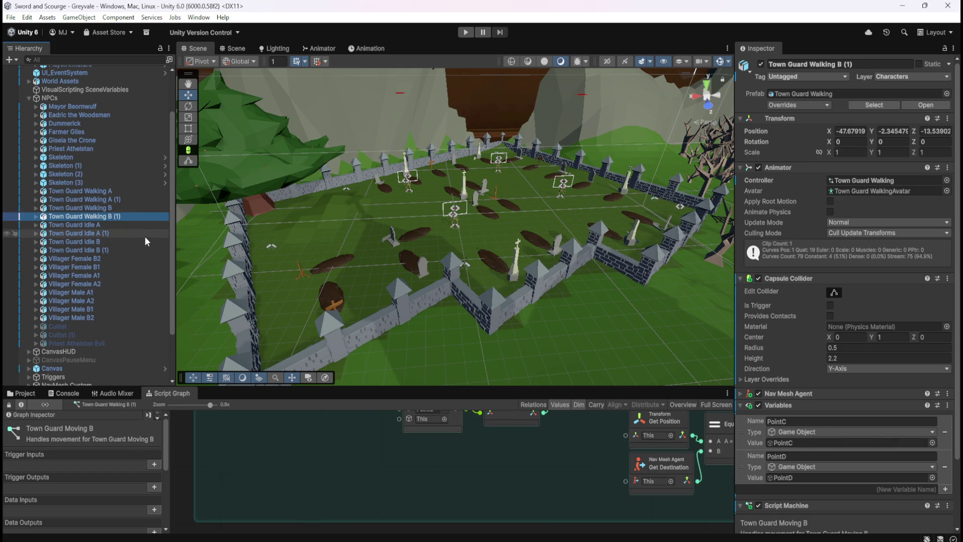
scroll(100, 245, "down", 3)
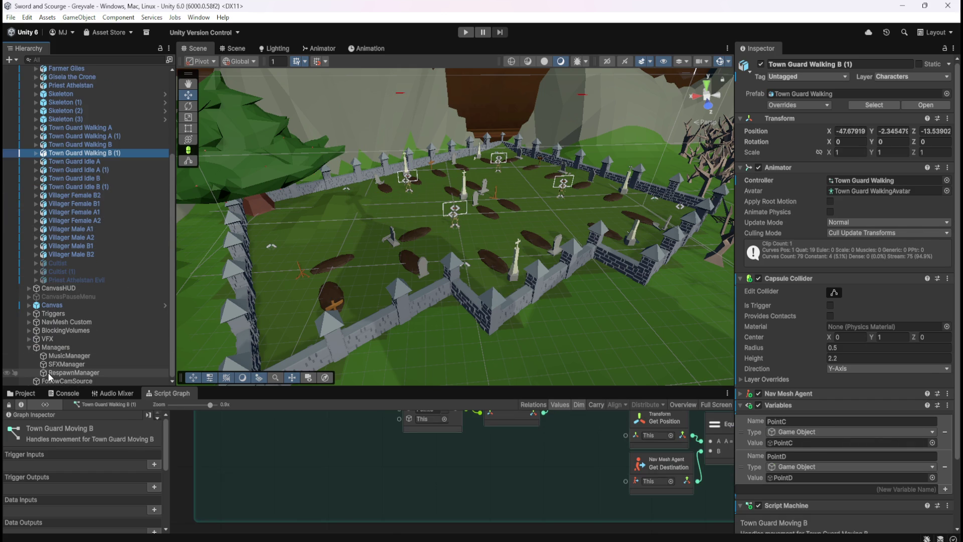
left_click(51, 377)
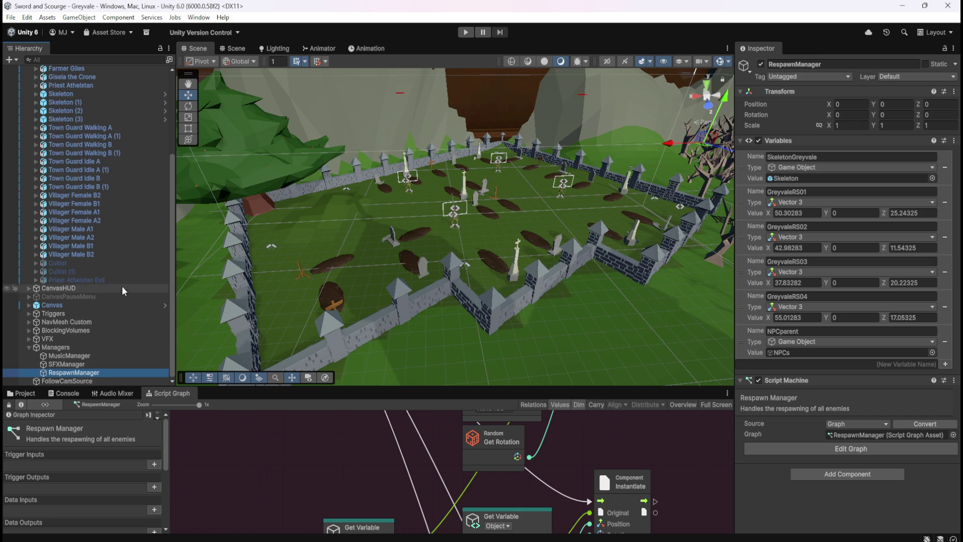
scroll(99, 292, "up", 3)
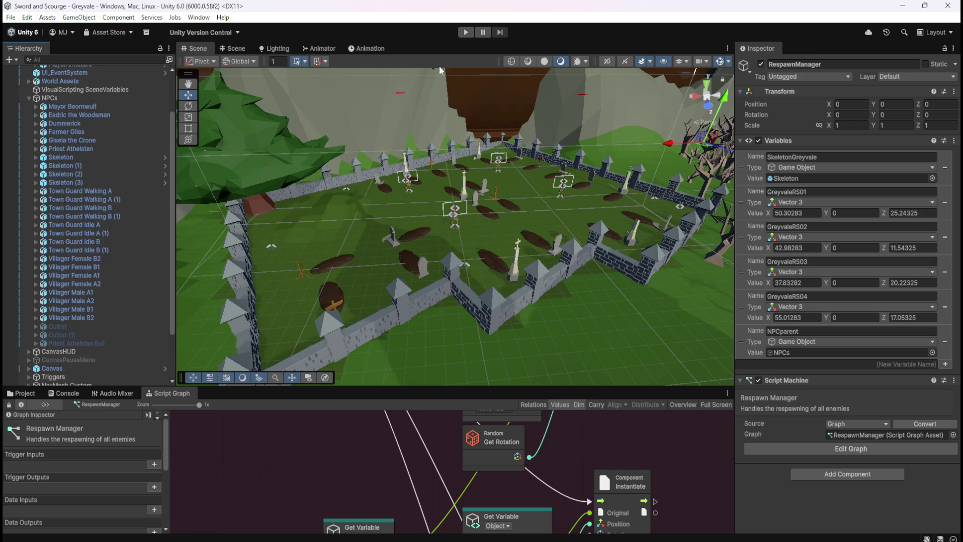
left_click(466, 32)
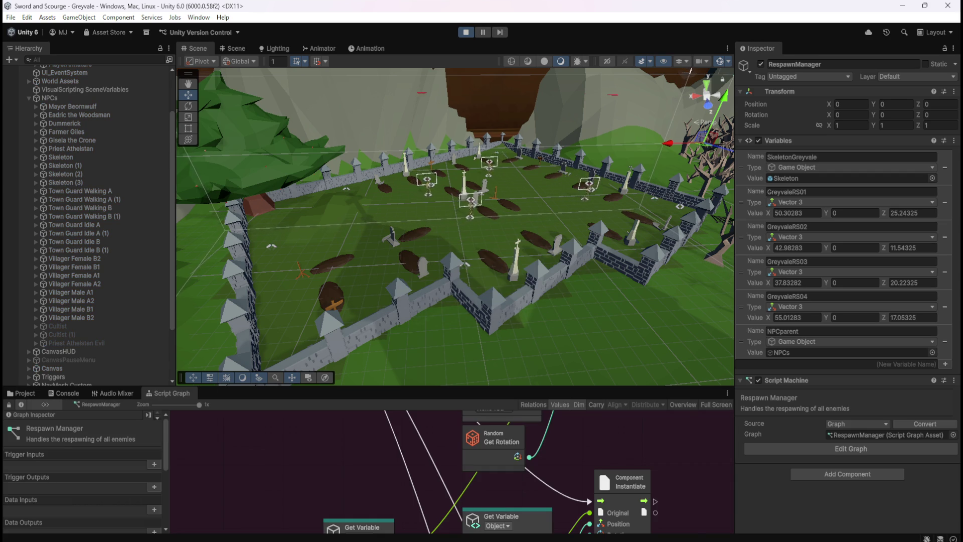
mouse_move(924, 148)
left_mouse_down()
mouse_move(845, 176)
mouse_move(950, 181)
left_mouse_up()
Step: Run toward the village, pause, dock the Game view beside the Scene view, and resume
key("w")
key("w")
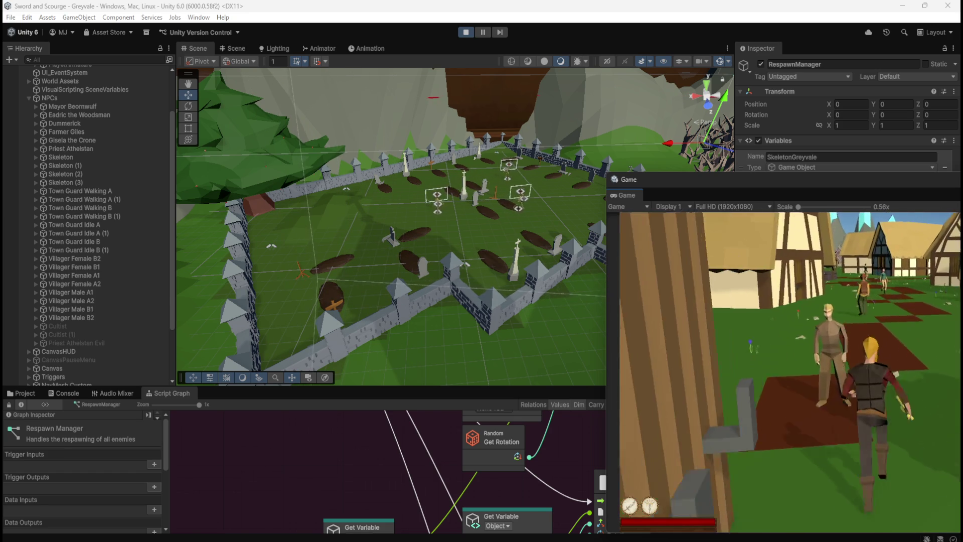
key("Escape")
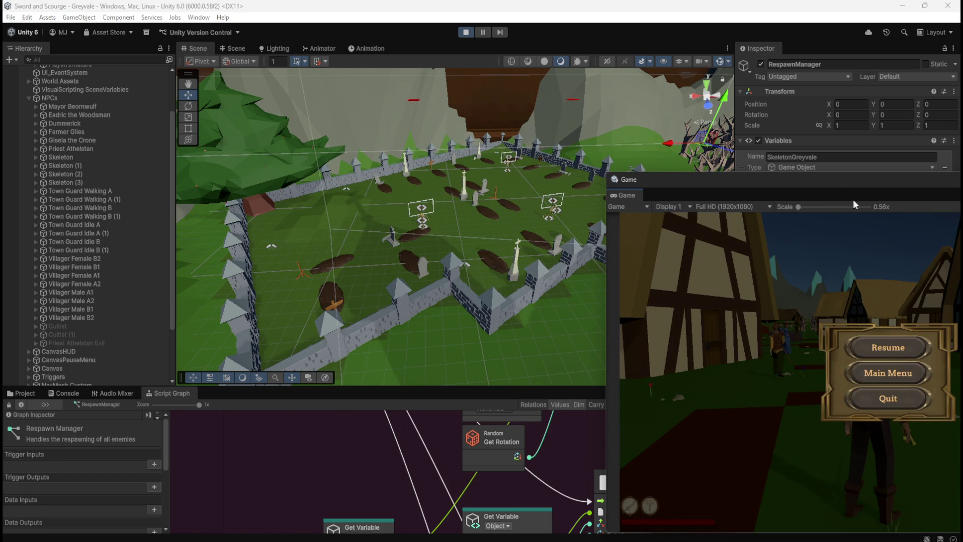
left_click_drag(848, 179, 962, 167)
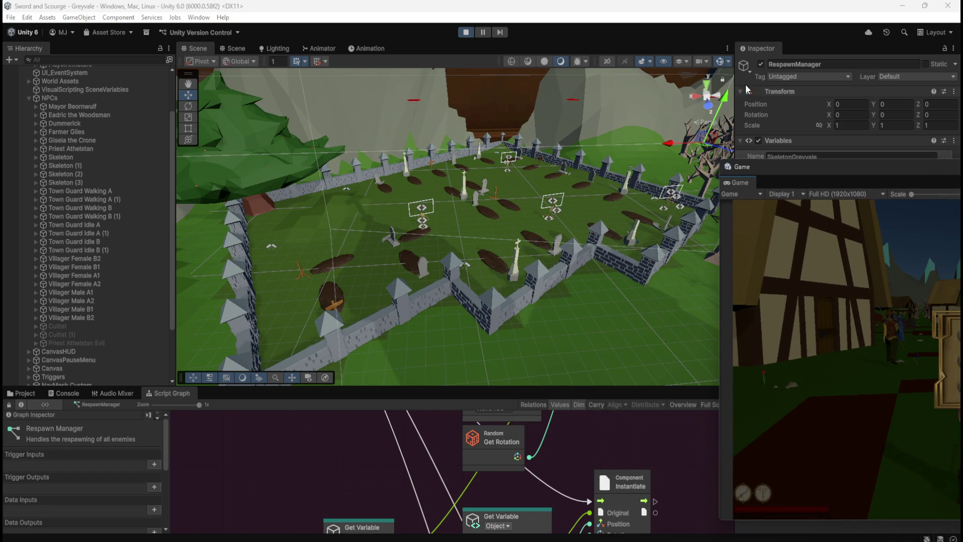
mouse_move(734, 92)
left_mouse_down()
mouse_move(648, 102)
mouse_move(582, 127)
left_mouse_up()
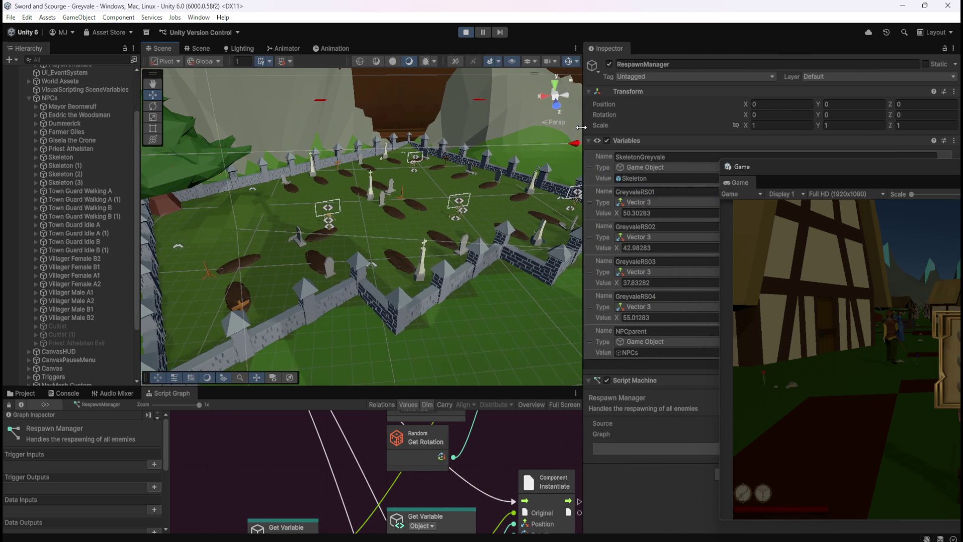
left_click_drag(890, 164, 764, 159)
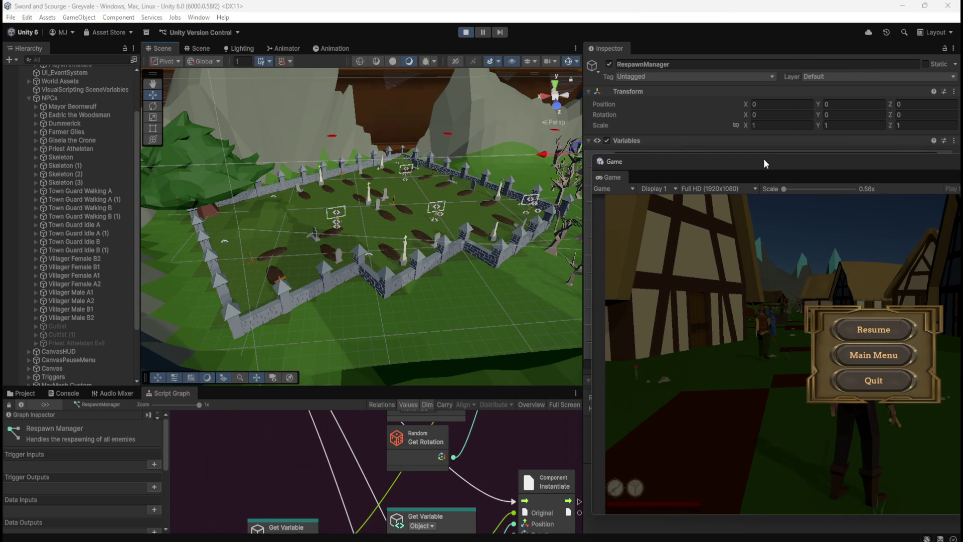
left_click(874, 330)
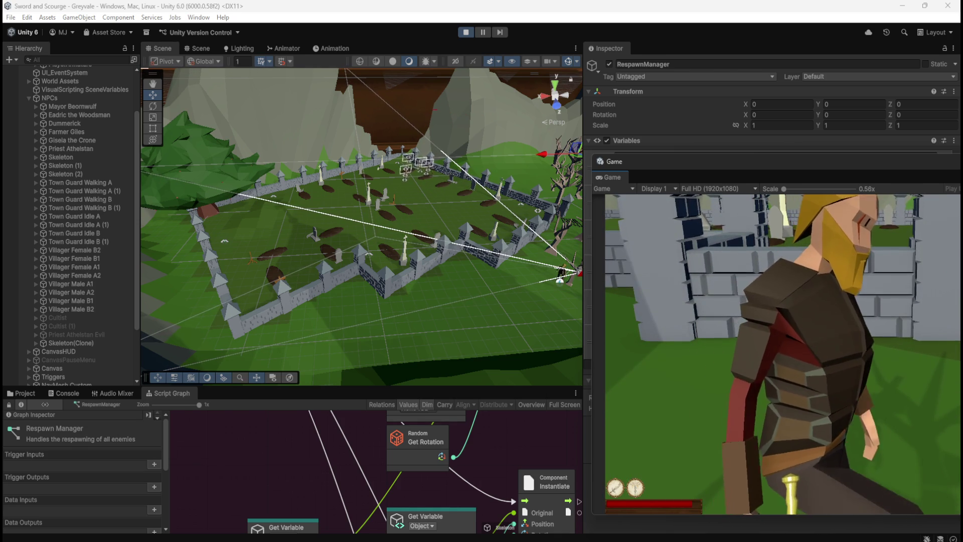
Step: Pause once a Skeleton(Clone) spawns, select it in the Hierarchy, and resume play
key("Escape")
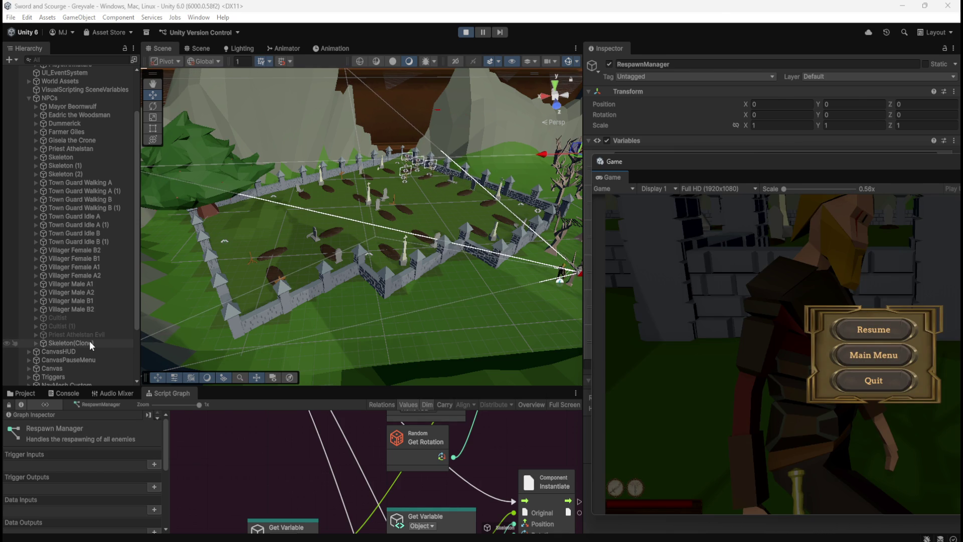
left_click(89, 342)
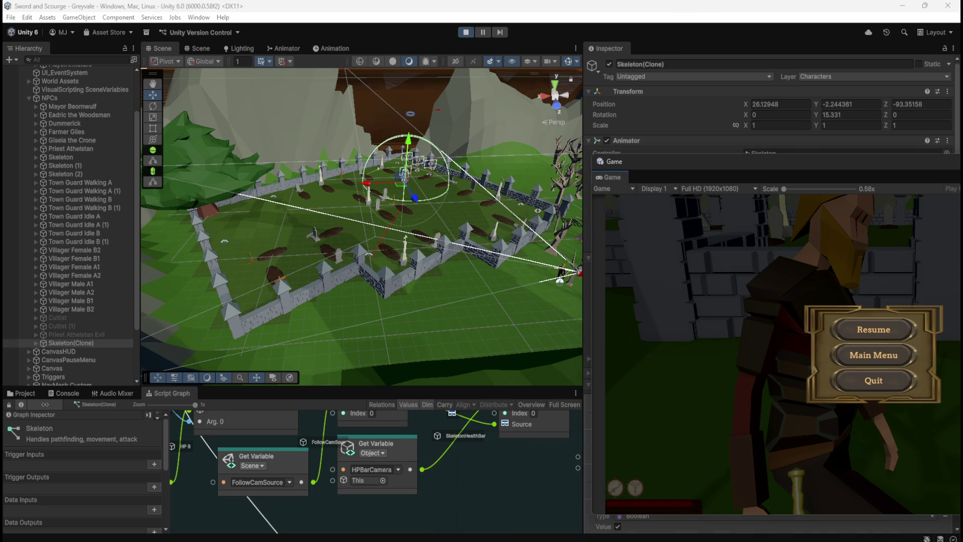
left_click(901, 337)
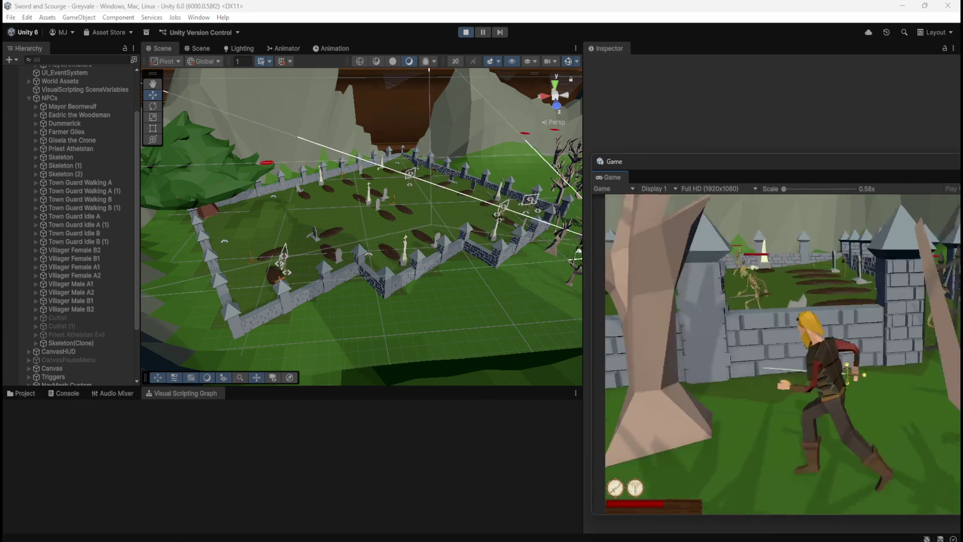
Step: Pause the game to bring up the Resume, Main Menu and Quit menu
key("Escape")
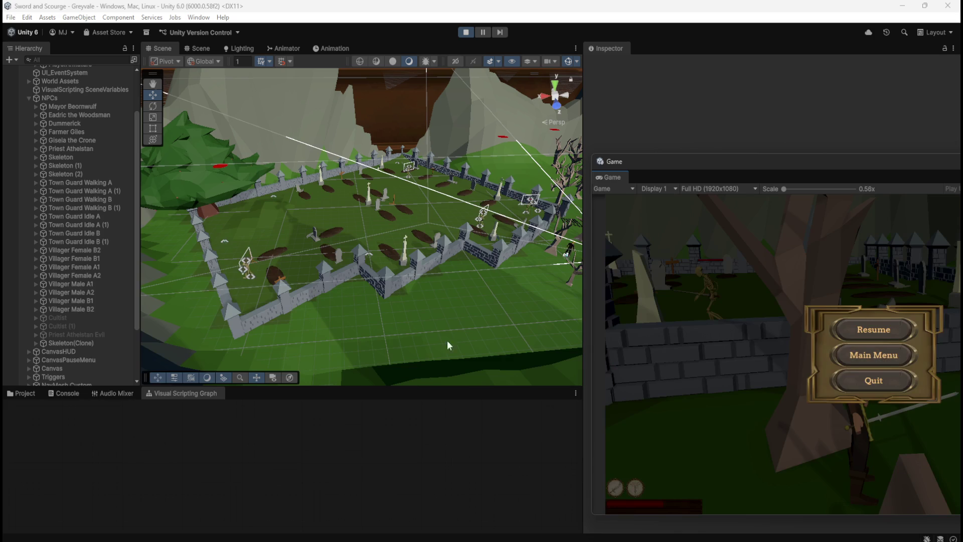
Step: Select Skeleton(Clone), resume, and attack the skeleton with the light ability and sword
left_click(76, 344)
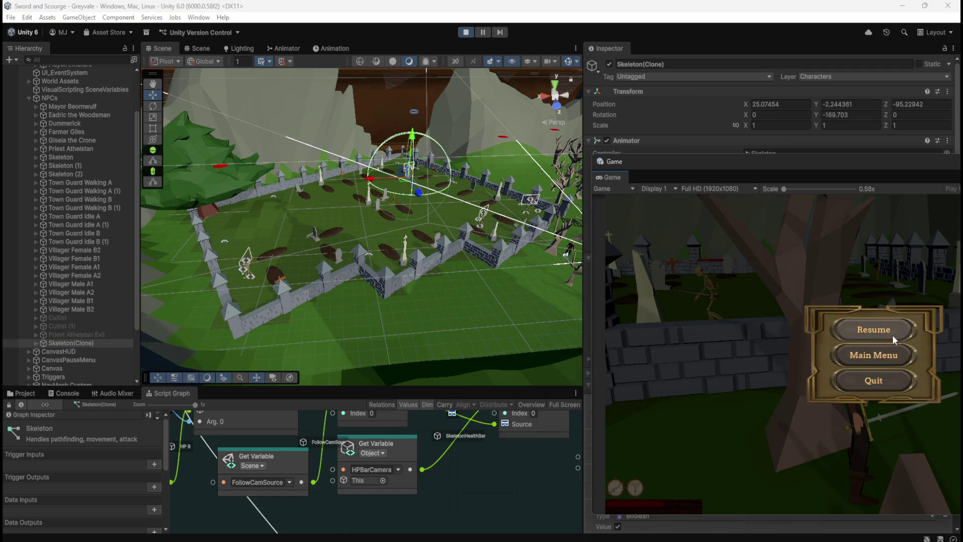
left_click(895, 339)
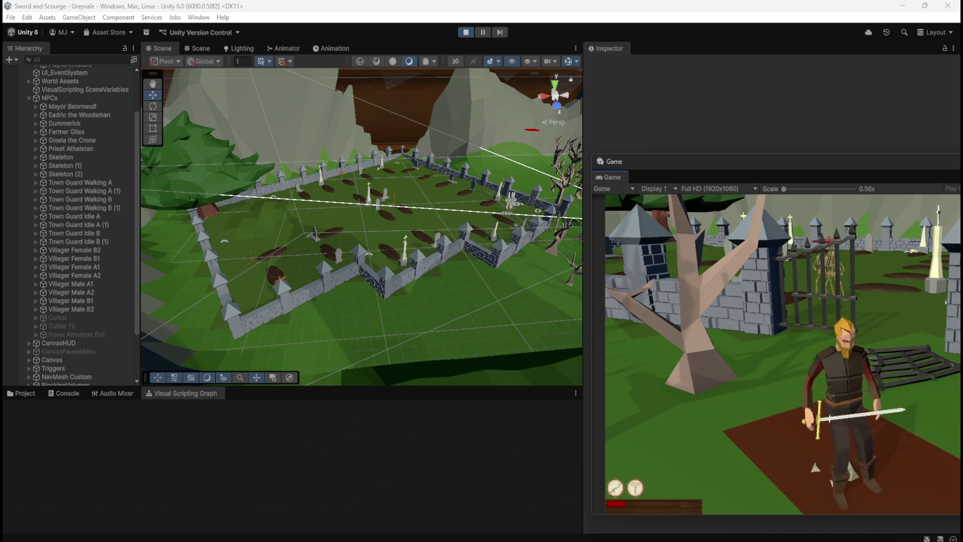
key("e")
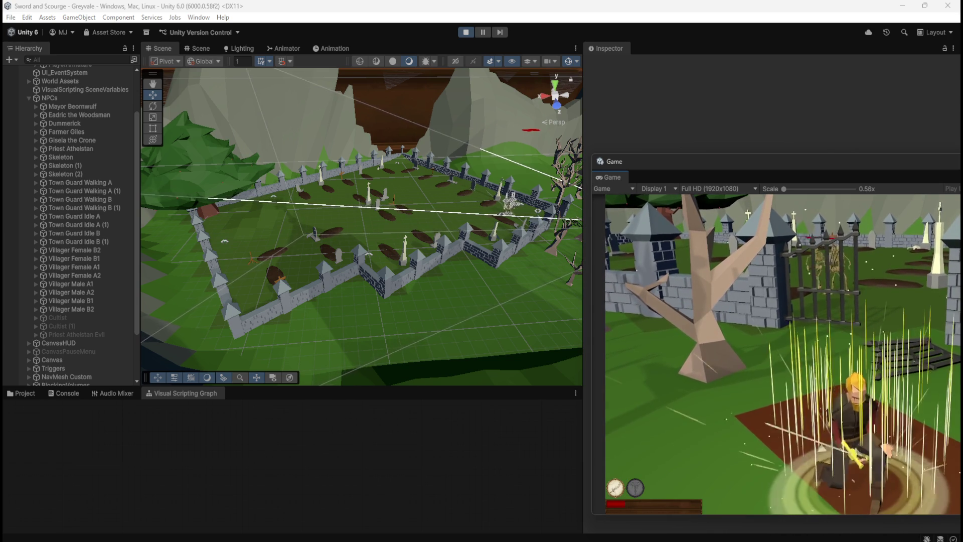
key("w")
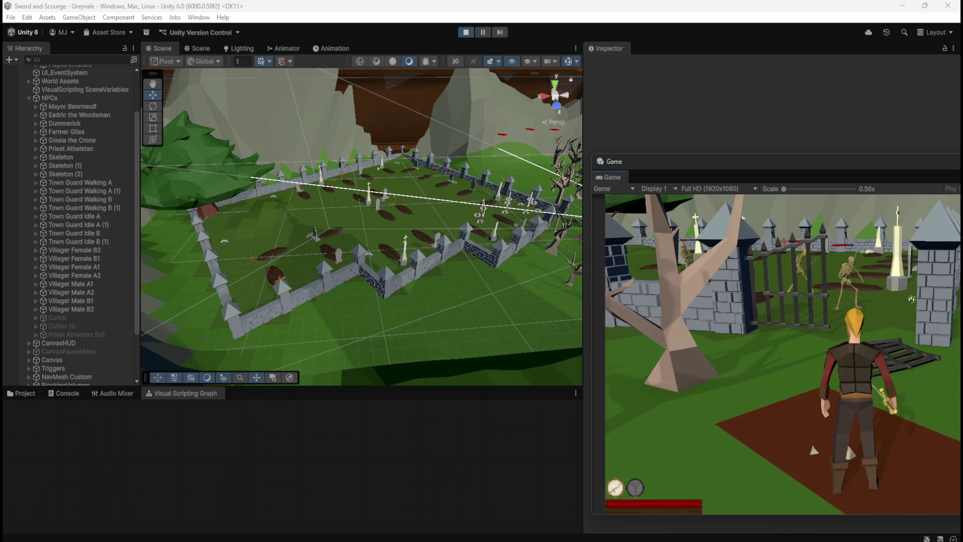
left_click(927, 325)
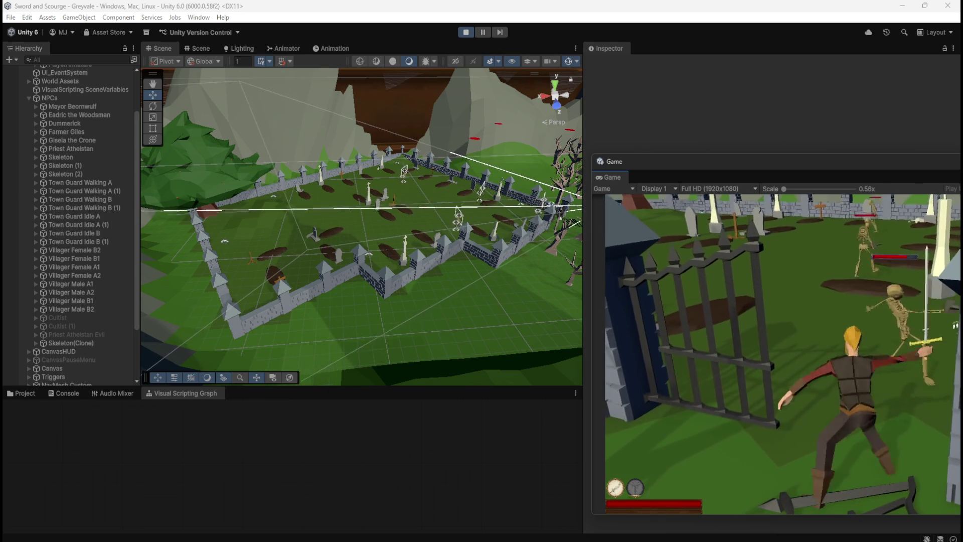
Step: Keep fighting until the skeleton dies, exit the gate, and pause after a new clone respawns
key("w")
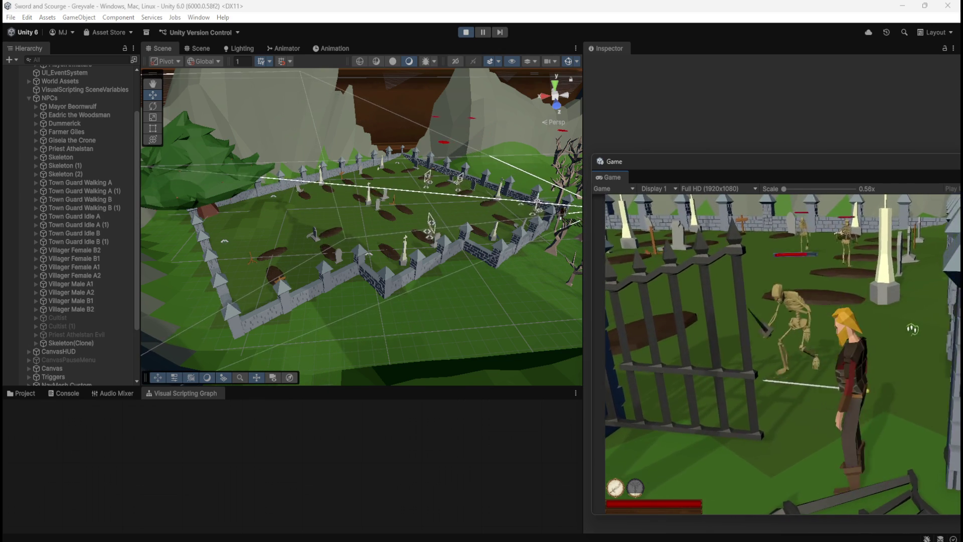
key("d")
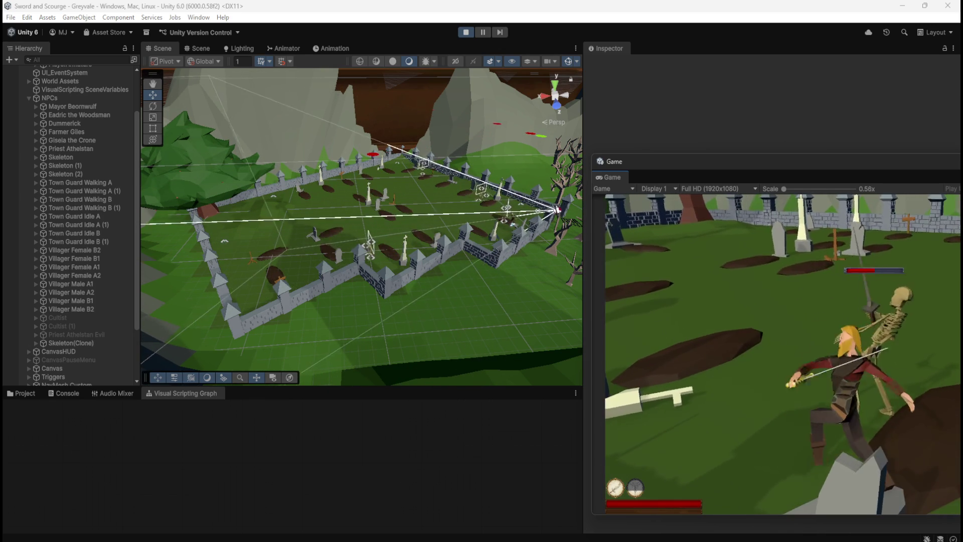
left_click(782, 352)
key("s")
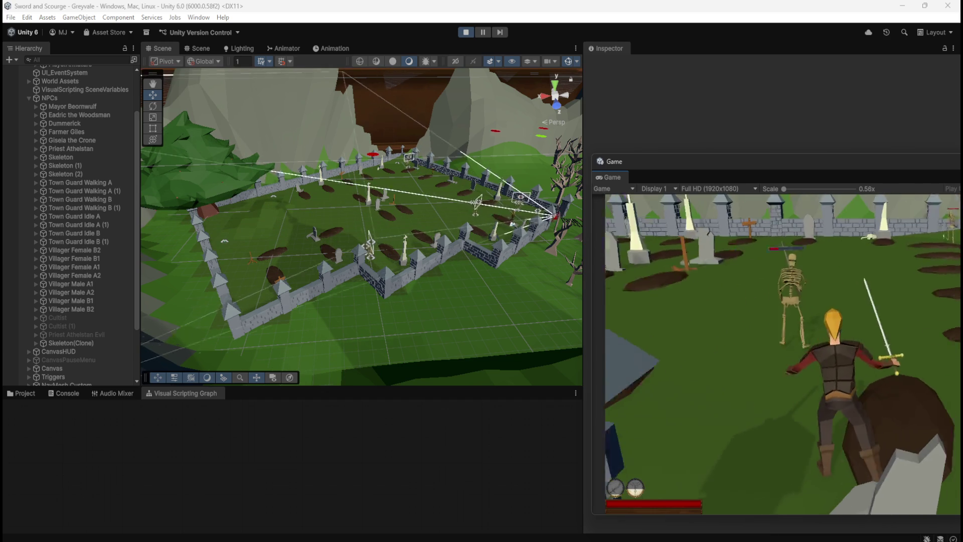
key("w")
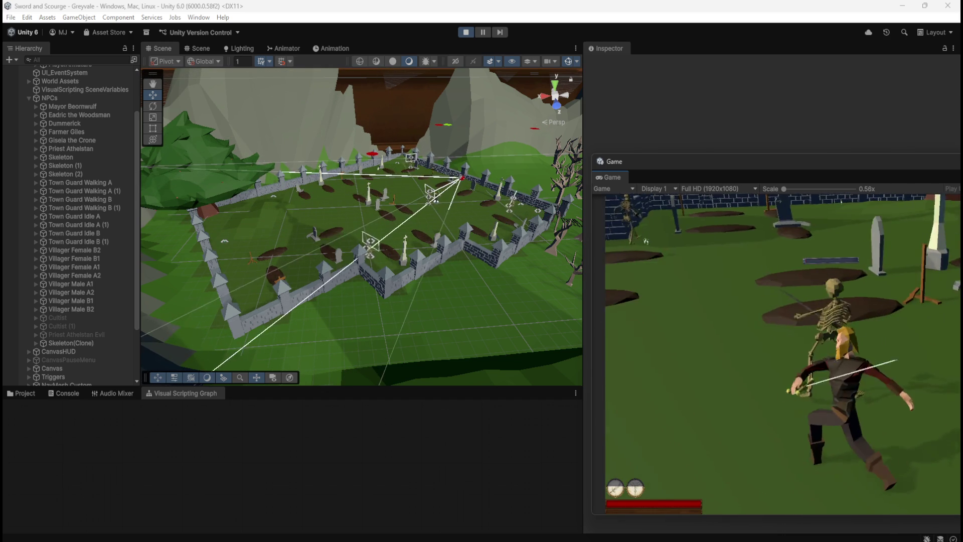
key("s")
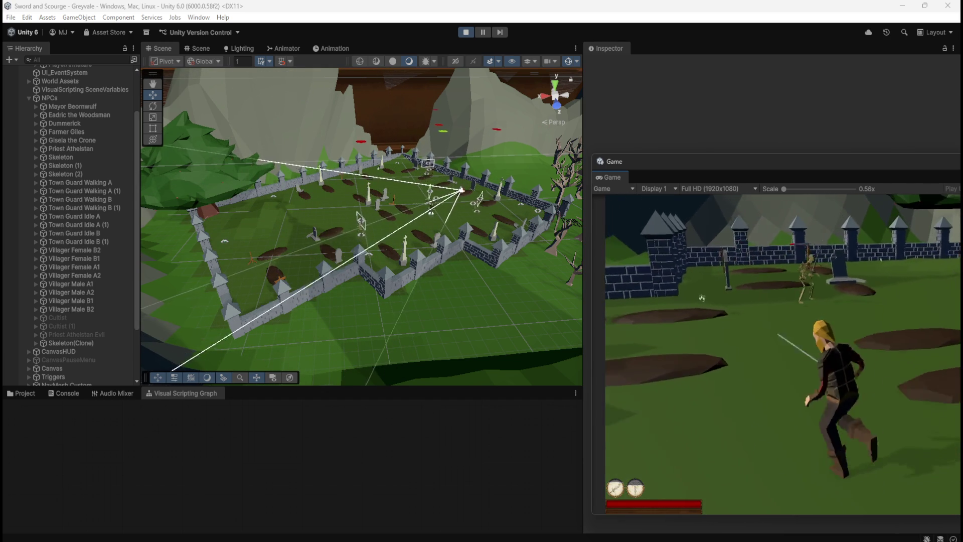
key("w")
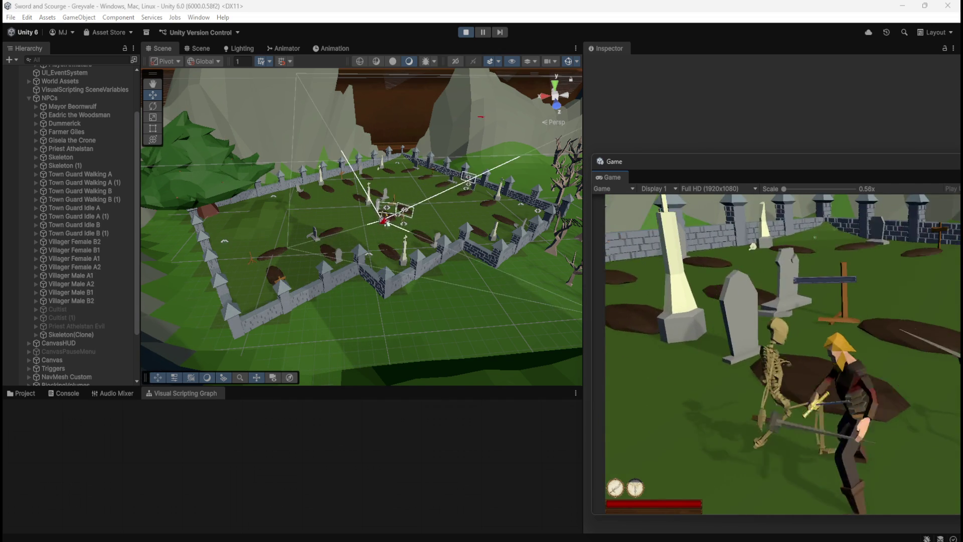
key("s")
key("w")
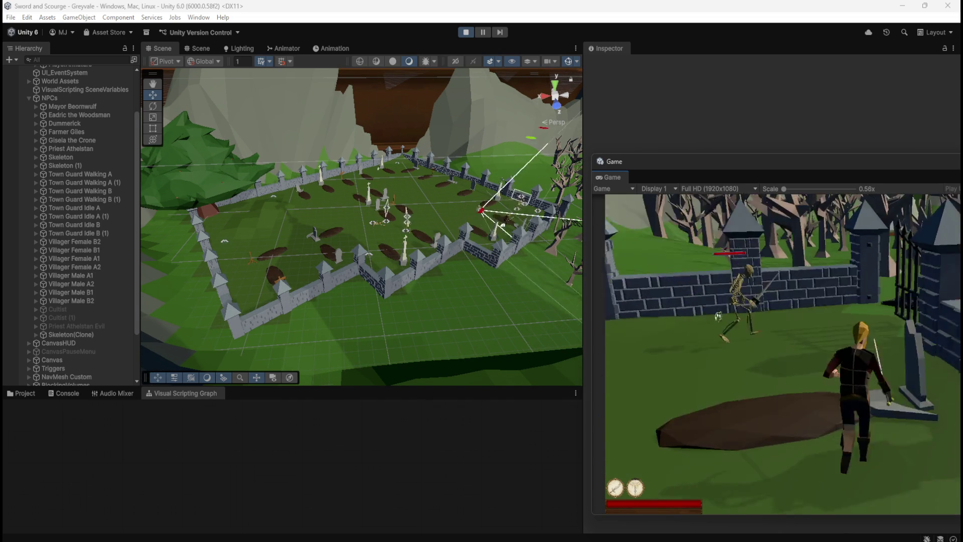
key("d")
key("s")
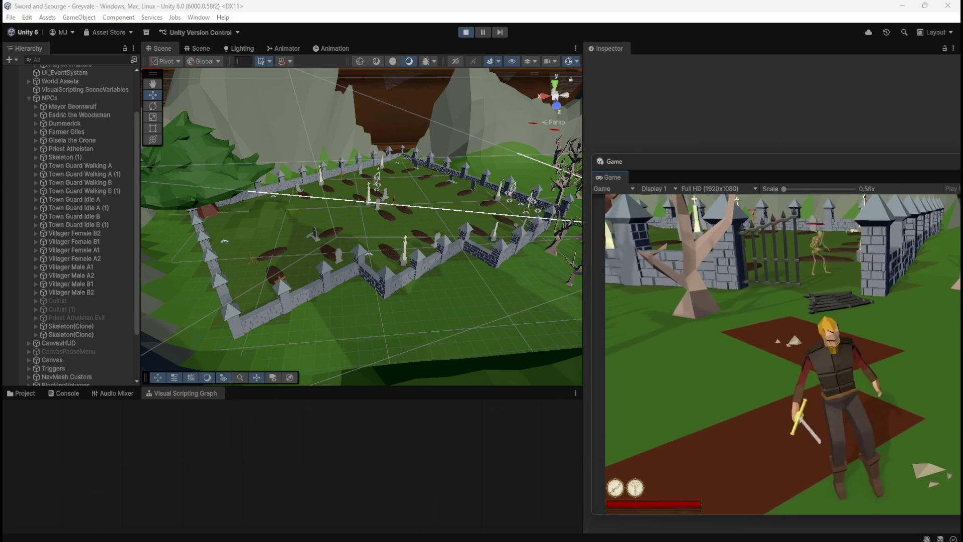
key("Escape")
Step: Inspect each Skeleton(Clone) and Skeleton (1), then multi-select all three
left_click(122, 335)
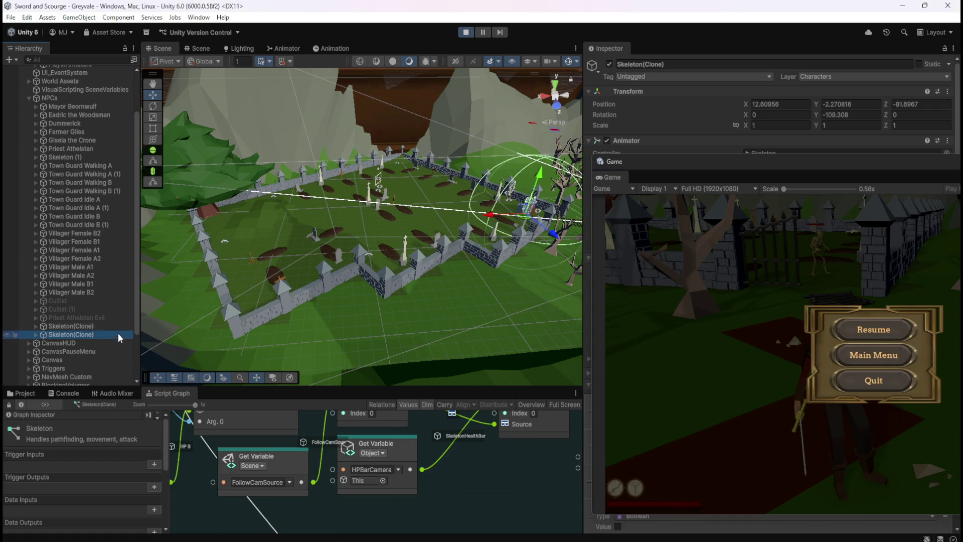
left_click(106, 326)
left_click(104, 332)
left_click(106, 327)
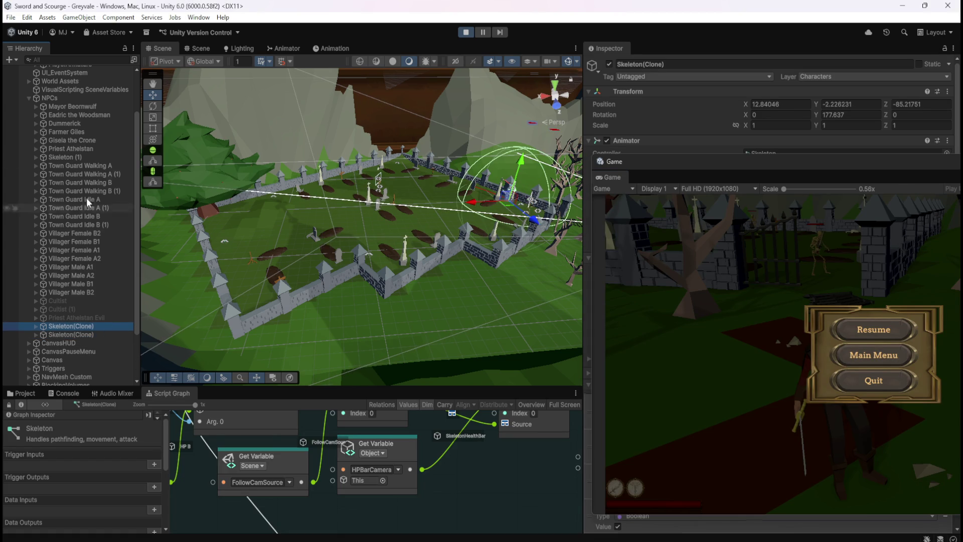
left_click(84, 159)
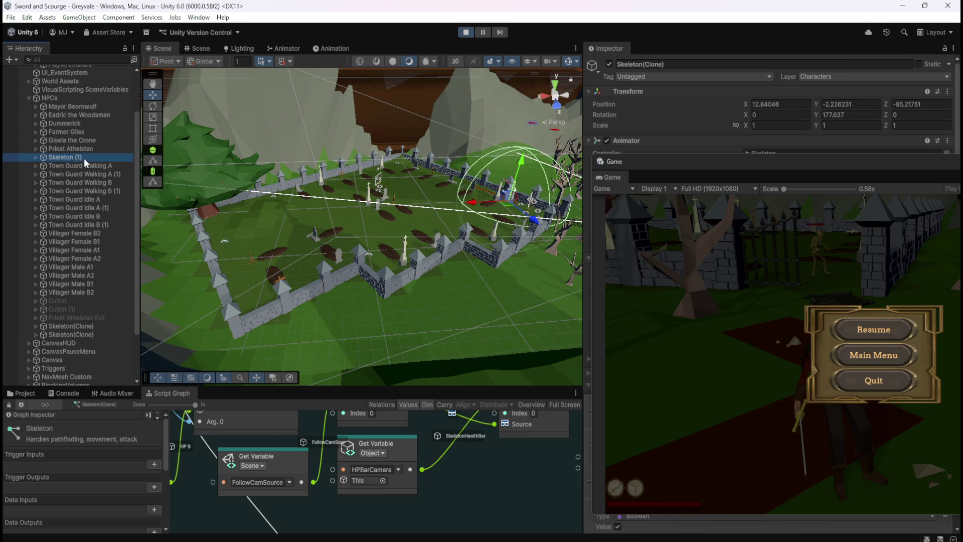
left_click(91, 326, "ctrl")
left_click(86, 335, "ctrl")
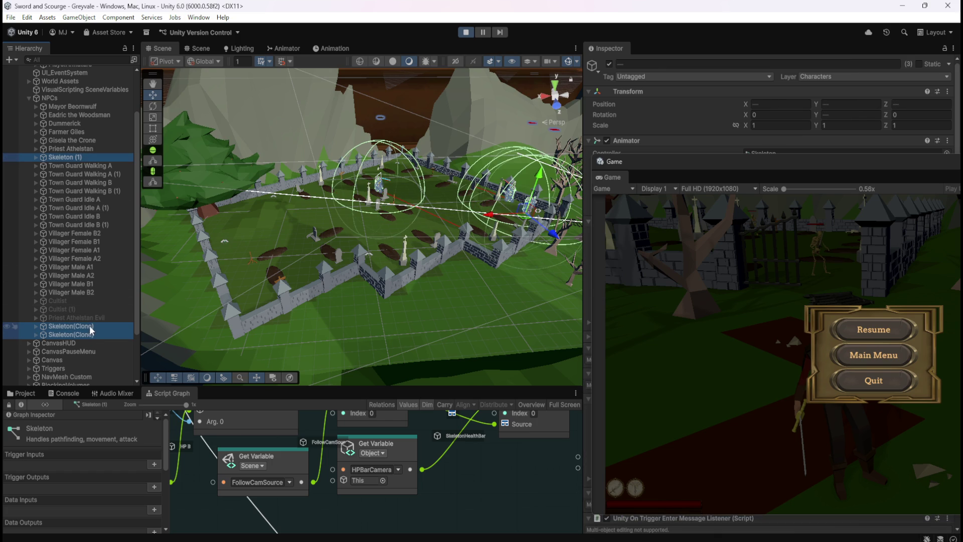
Step: Reselect Skeleton (1) with both clones to compare positions, then resume the game
left_click(89, 333)
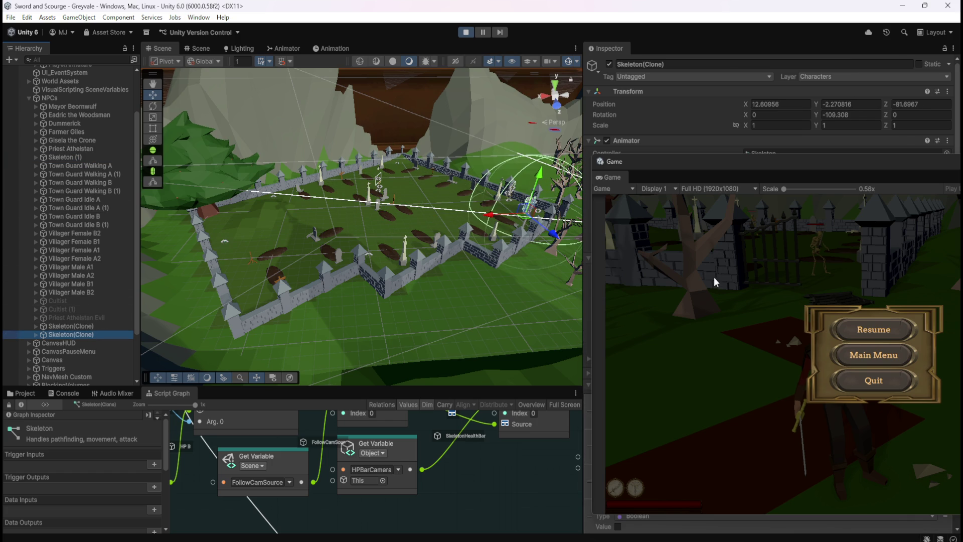
left_click(71, 159)
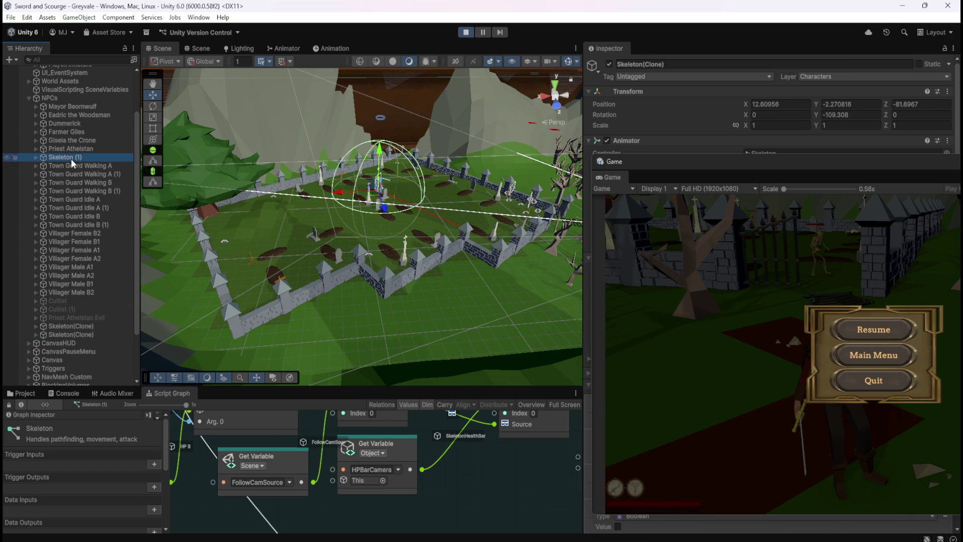
left_click(86, 327, "ctrl")
left_click(82, 333, "ctrl")
left_click(876, 315)
left_click(874, 329)
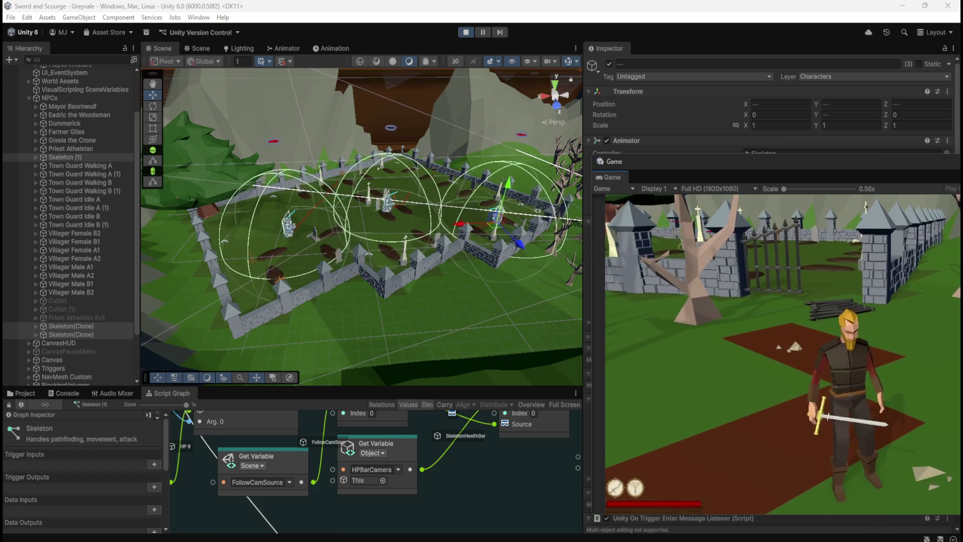
Step: Run the player back into the graveyard and swing the sword at a skeleton
key("w")
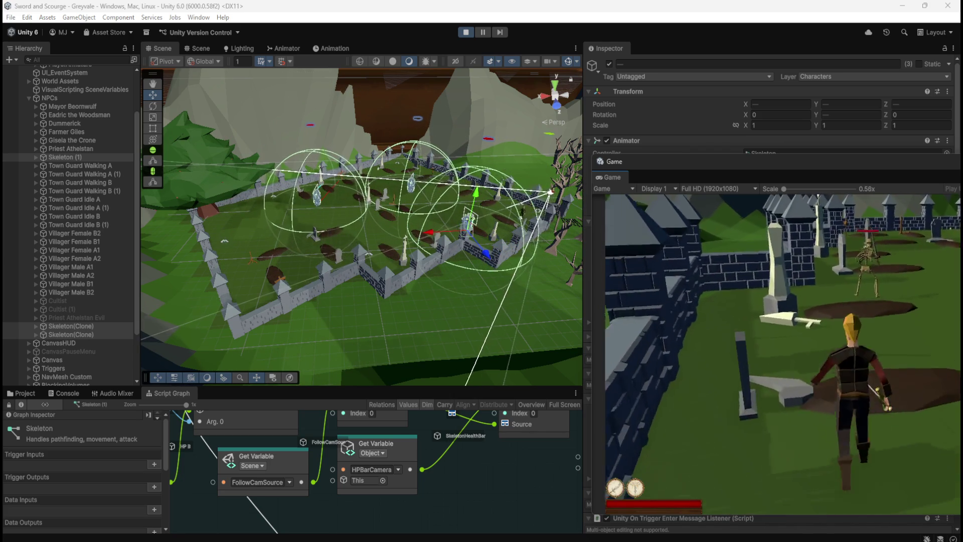
left_click(864, 260)
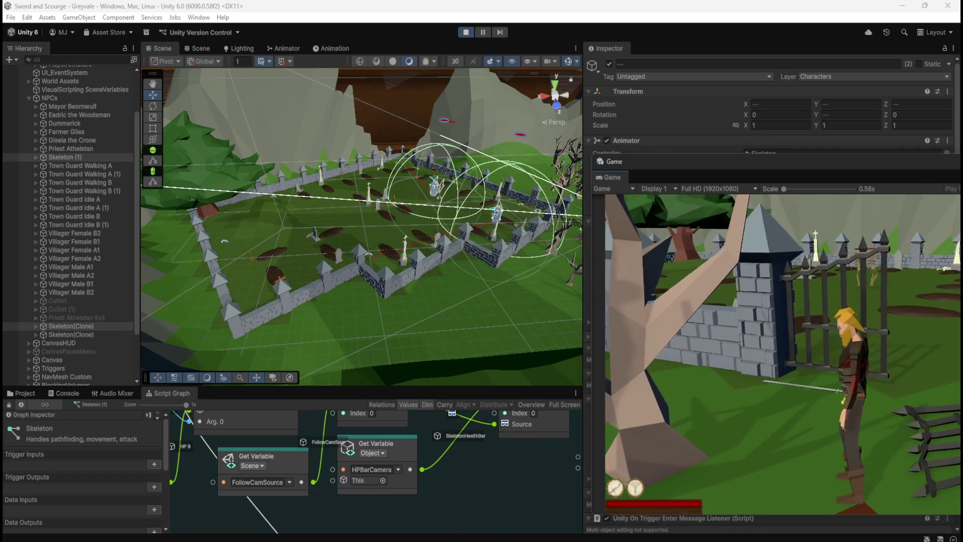
Step: Pause, select the upper Skeleton(Clone), resume briefly, then pause and exit Play mode
key("Escape")
left_click(101, 334)
left_click(103, 325)
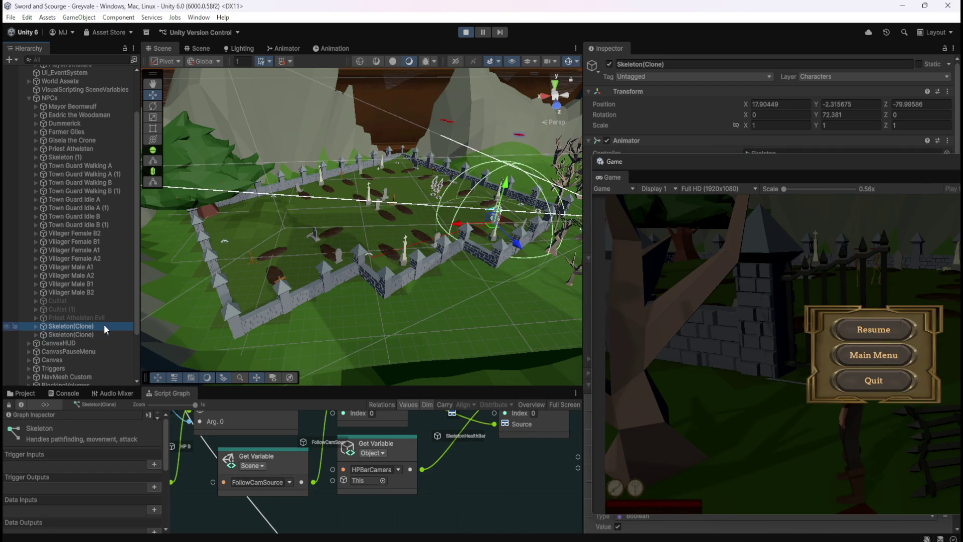
left_click(888, 334)
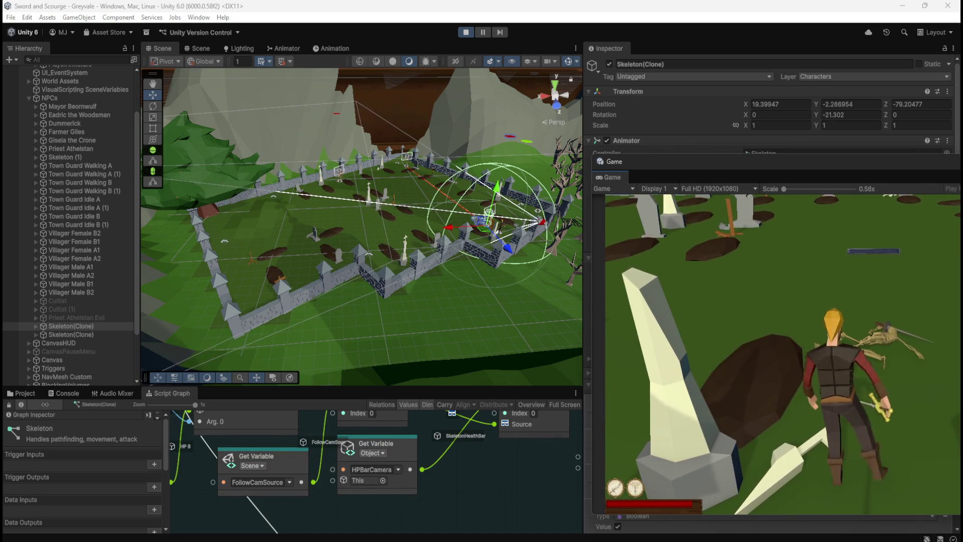
key("Escape")
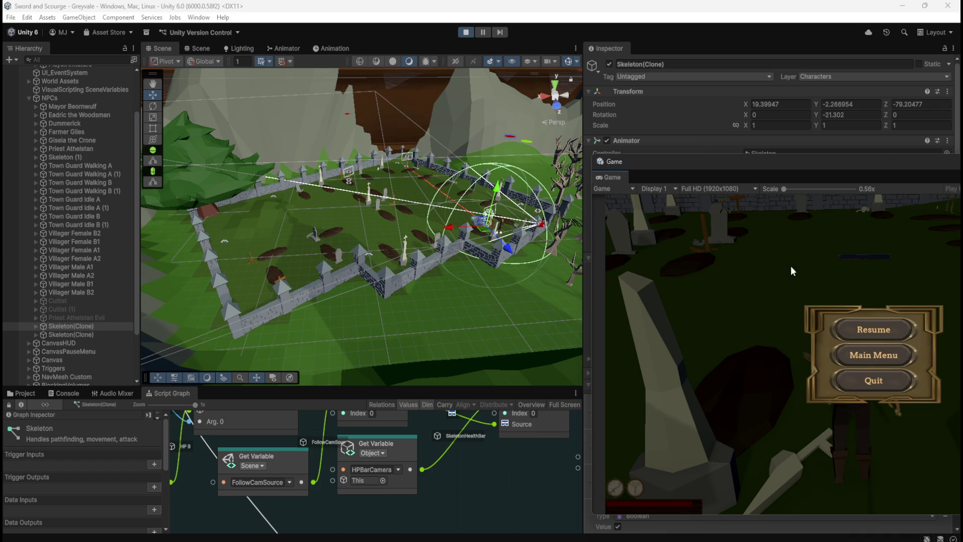
left_click(467, 32)
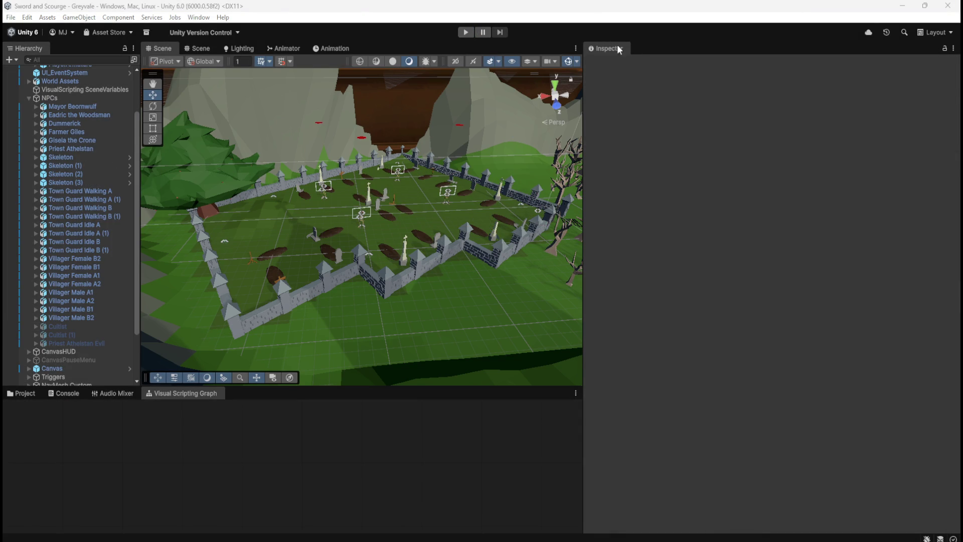
Step: Widen the scene view and review Skeleton's variables down to HealthBar and HPBarCamera, comparing Skeleton (1)
left_click_drag(584, 143, 738, 143)
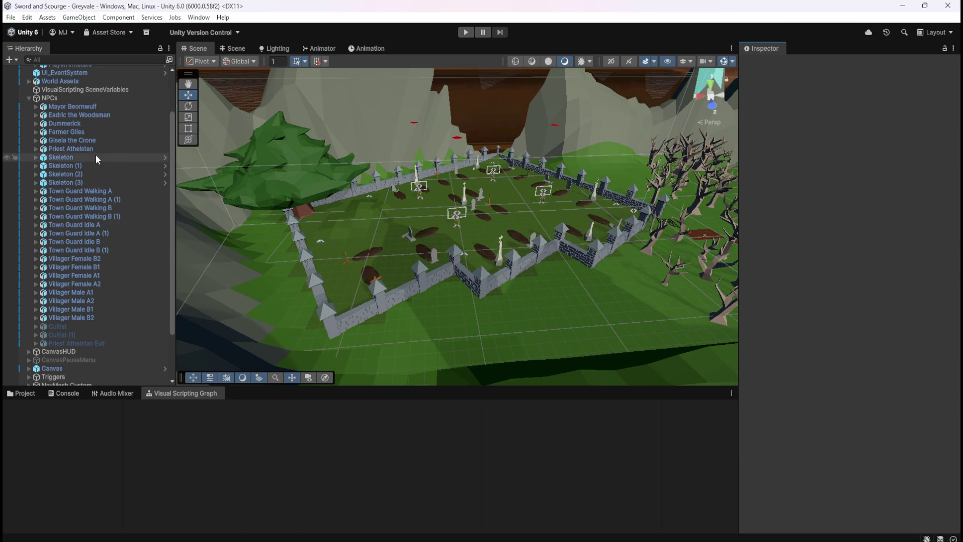
left_click(97, 158)
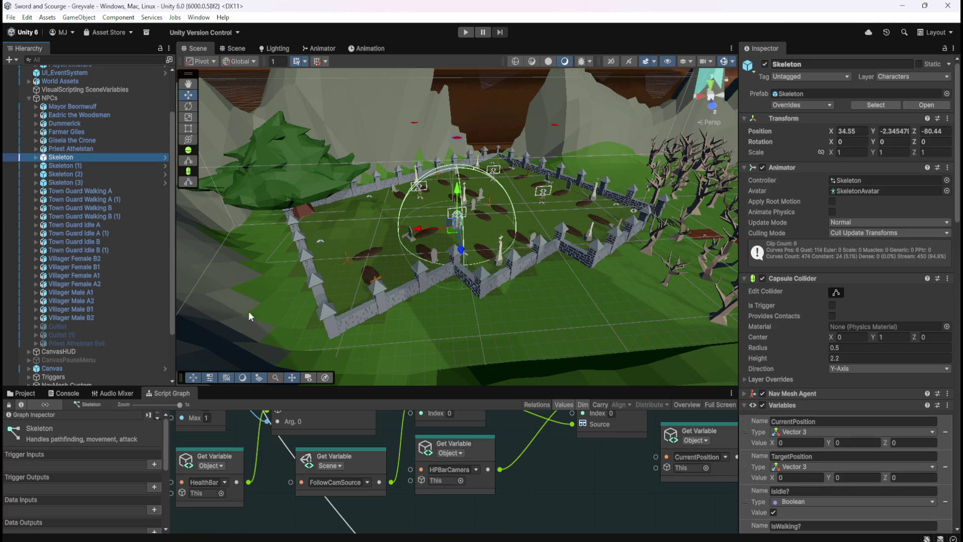
scroll(763, 475, "down", 10)
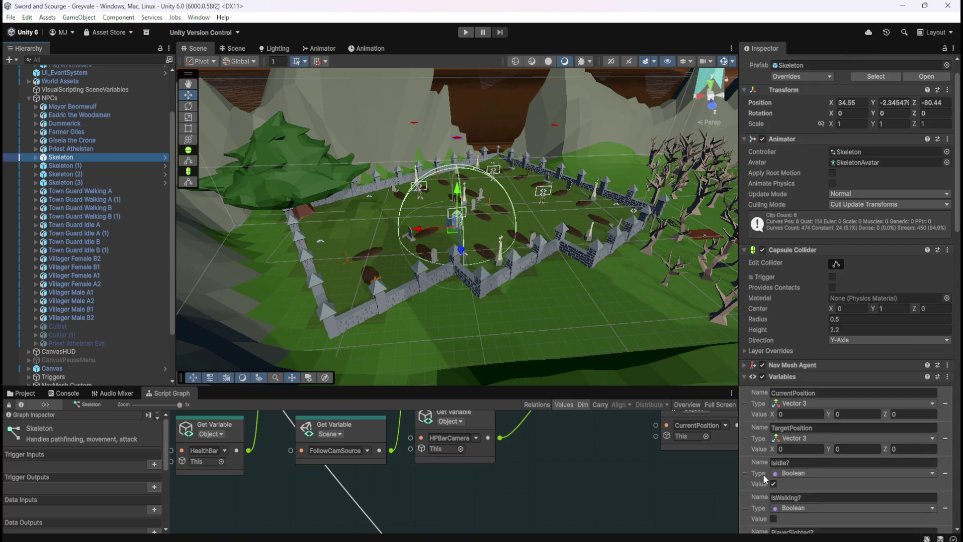
scroll(763, 474, "down", 5)
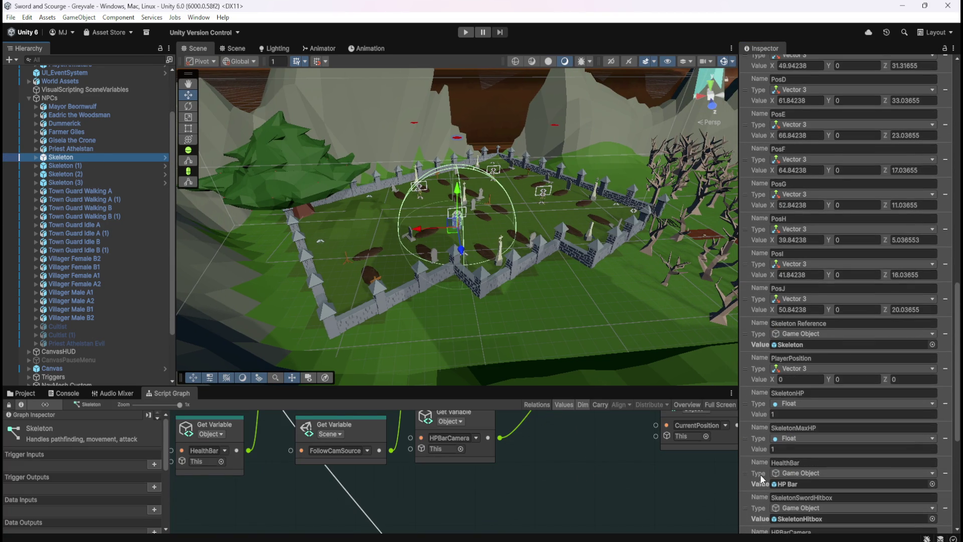
scroll(761, 474, "down", 3)
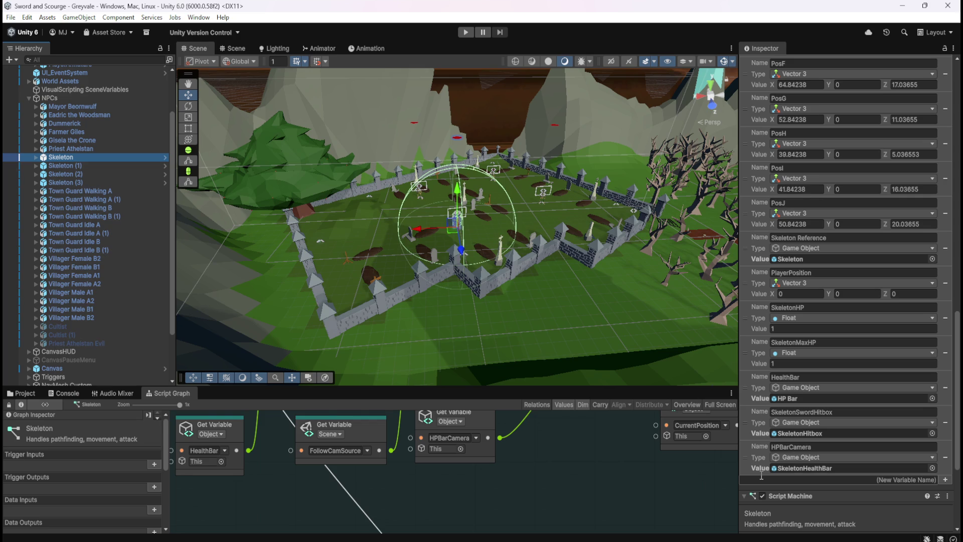
left_click(70, 166)
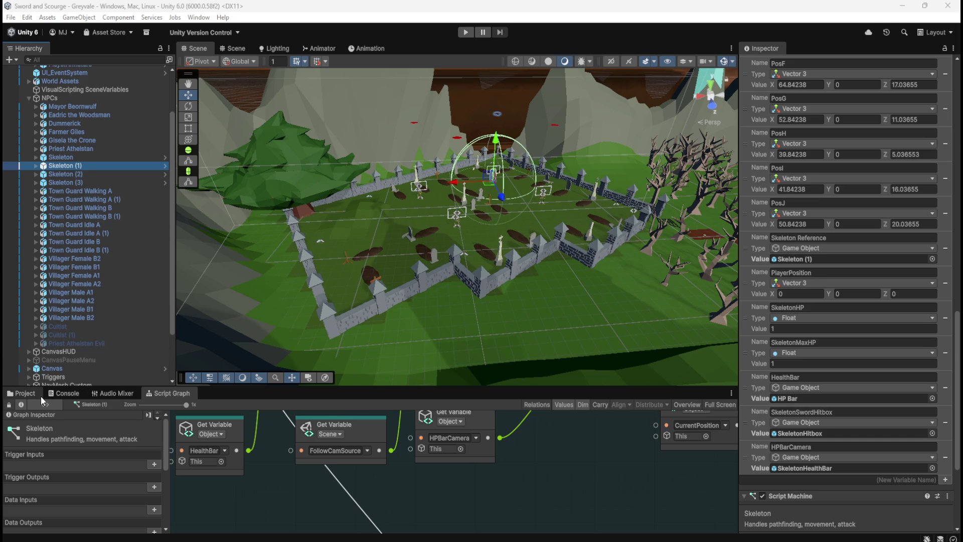
left_click(80, 158)
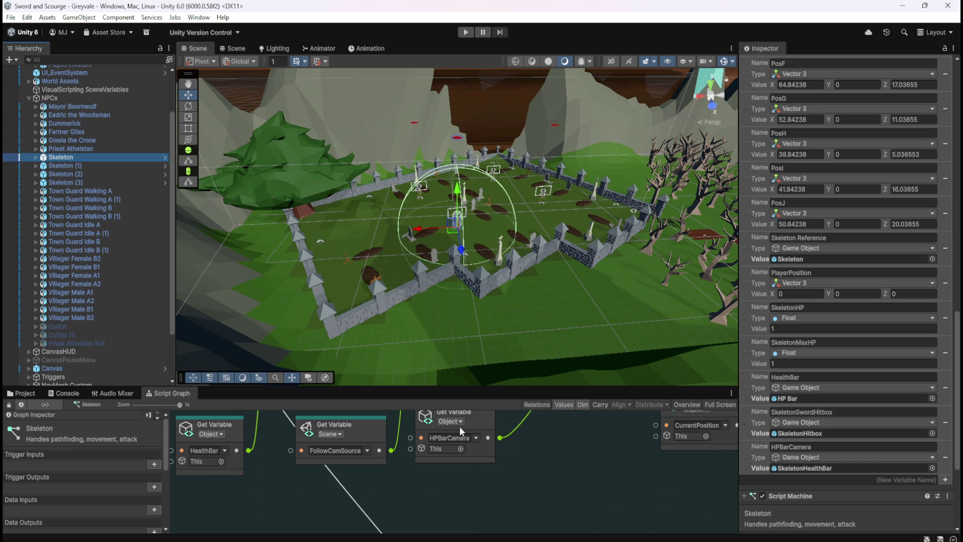
Step: Maximize the Script Graph and zoom in on the Skeleton's death group
key("shift+space")
scroll(626, 249, "down", 3)
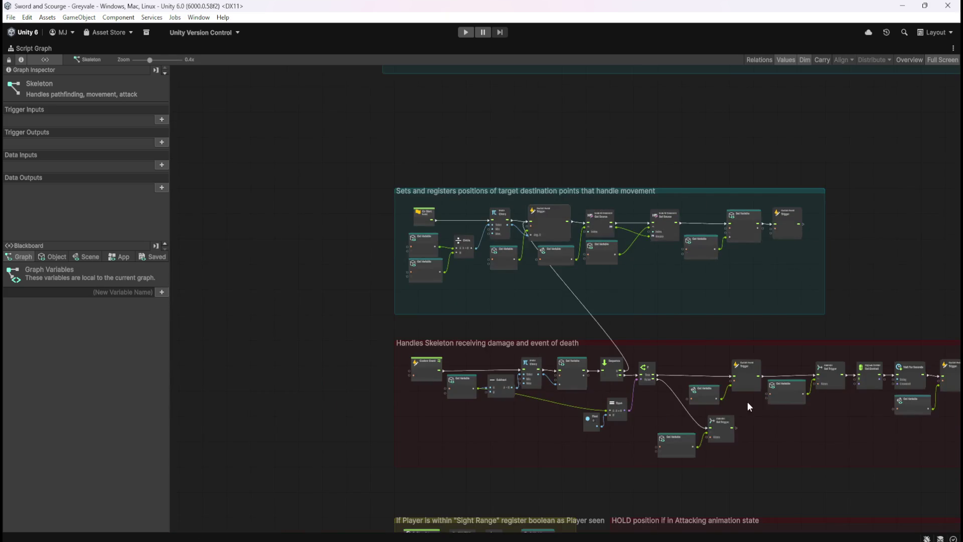
scroll(748, 402, "up", 2)
scroll(646, 242, "down", 2)
scroll(742, 275, "up", 4)
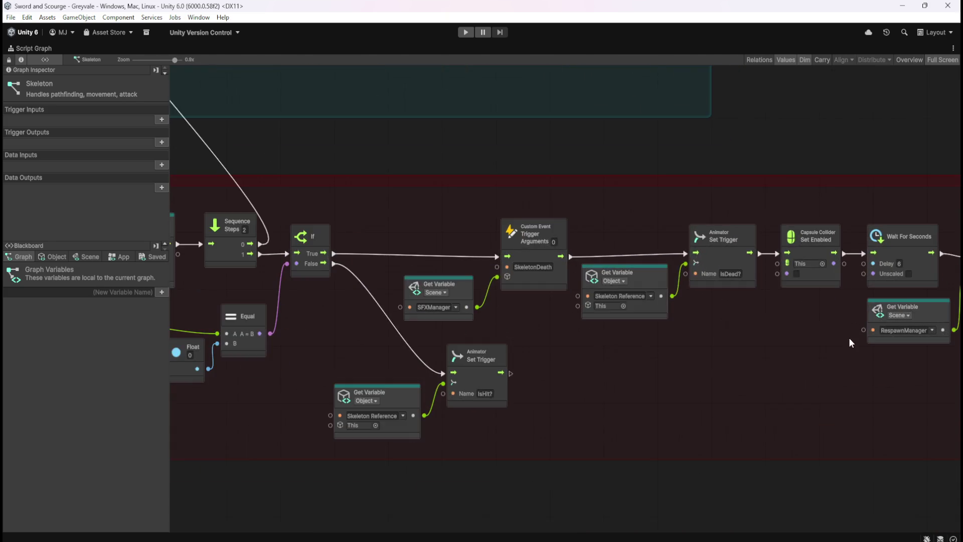
scroll(555, 383, "down", 2)
scroll(693, 291, "up", 2)
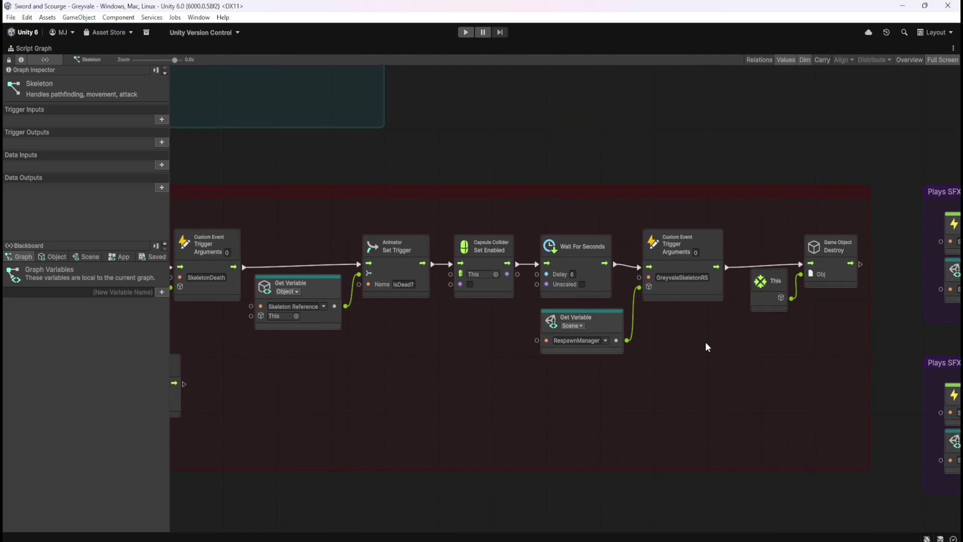
Step: Select the This and Destroy nodes, pan back to the IsDead? trigger, then restore the docked layout
mouse_move(758, 240)
left_mouse_down()
mouse_move(817, 295)
mouse_move(845, 284)
mouse_move(834, 290)
left_mouse_up()
left_click(846, 340)
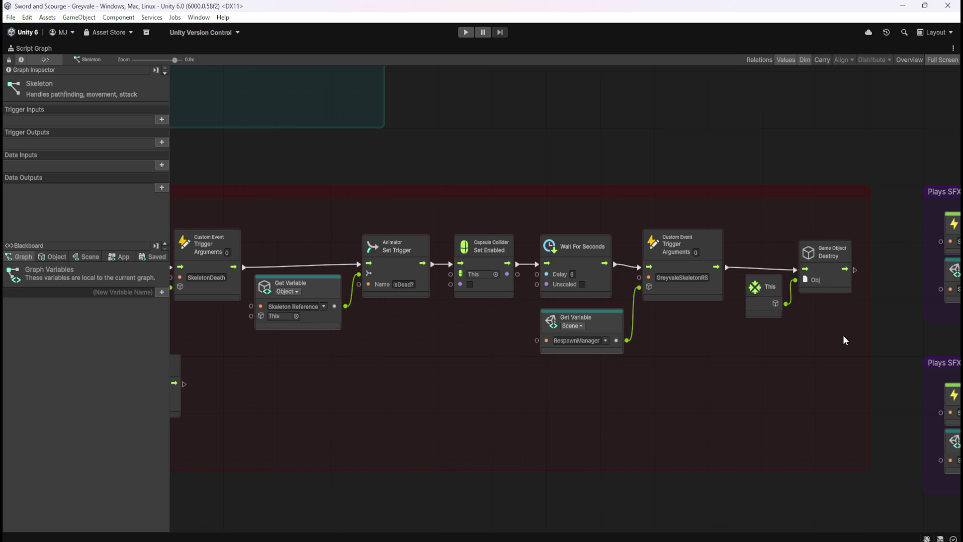
mouse_move(573, 420)
left_mouse_down()
mouse_move(759, 439)
mouse_move(627, 407)
left_mouse_up()
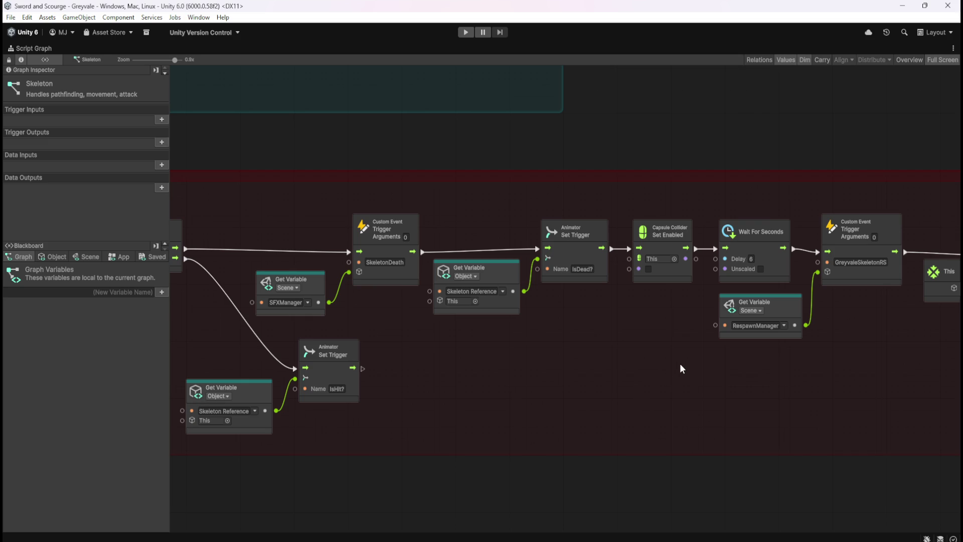
key("shift+space")
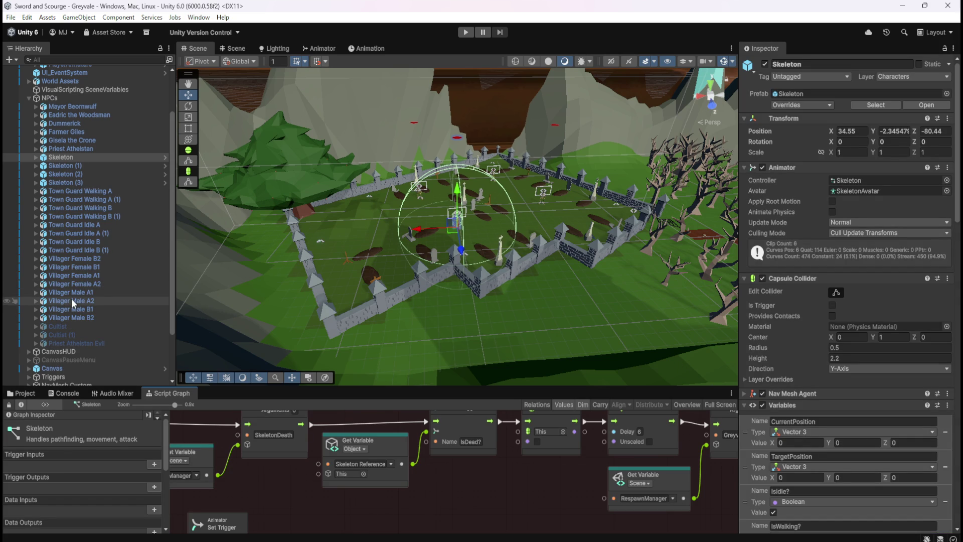
Step: Step through Skeleton, Skeleton (1), (2) and (3) in the Hierarchy, then enter Play mode
left_click(85, 165)
left_click(99, 157)
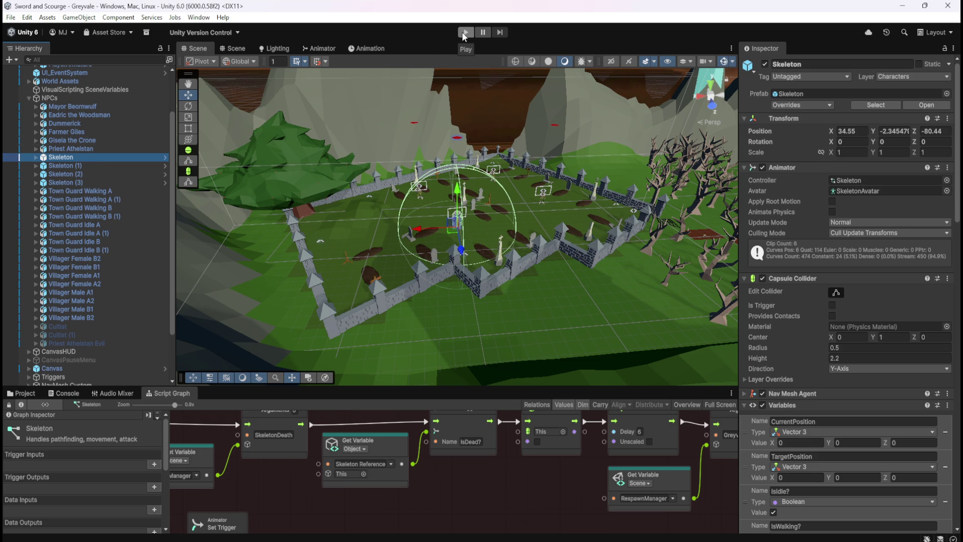
left_click(100, 165)
left_click(98, 174)
left_click(95, 182)
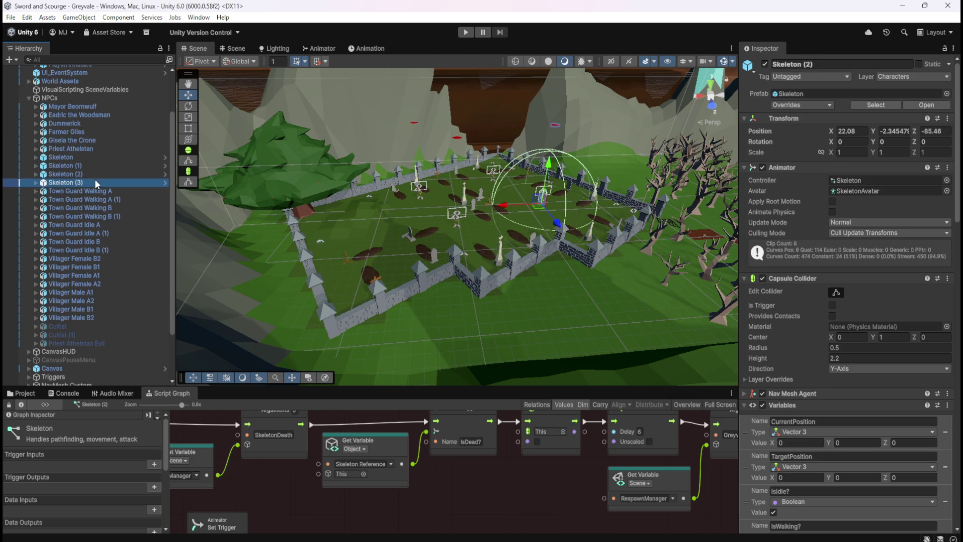
left_click(110, 158)
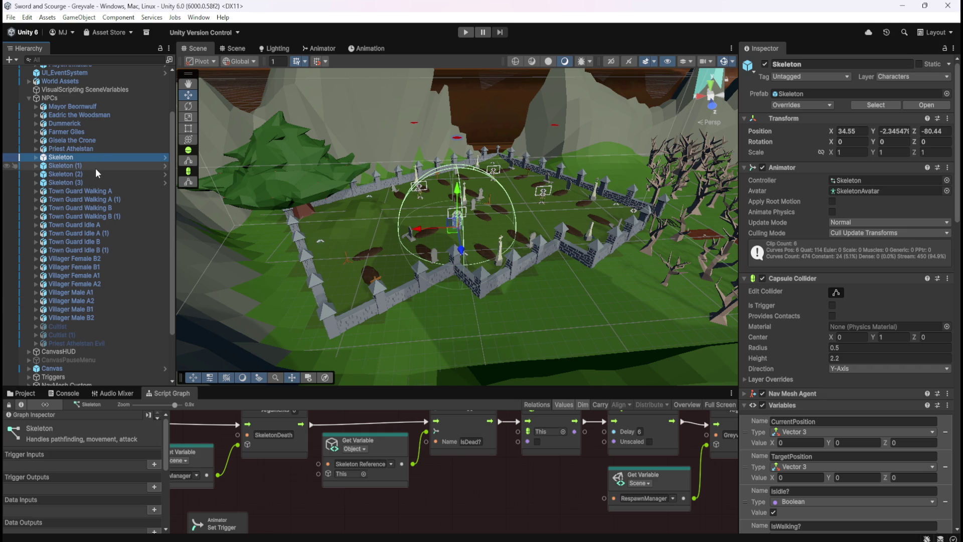
left_click(464, 32)
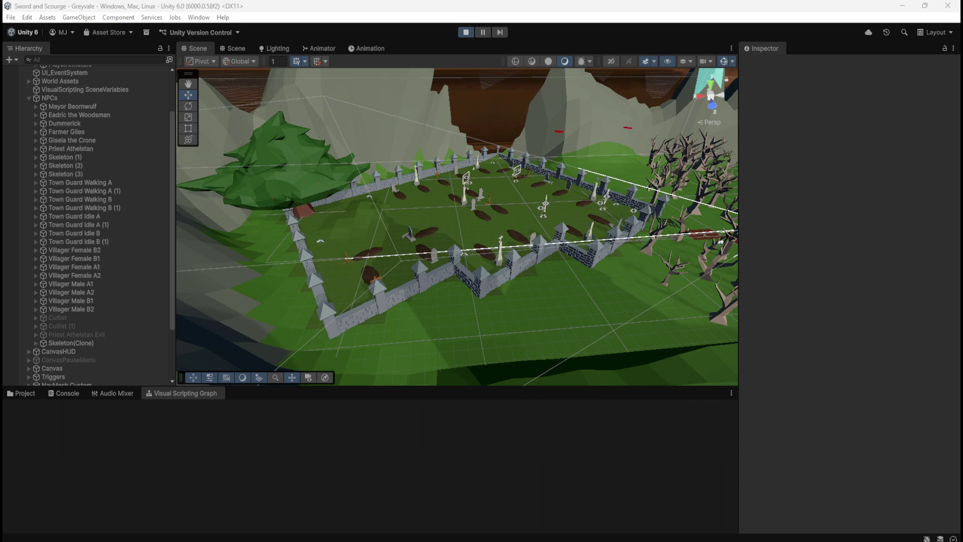
Step: Pause the game, select Skeleton (1) to inspect it, then resume play
key("Escape")
left_click(73, 156)
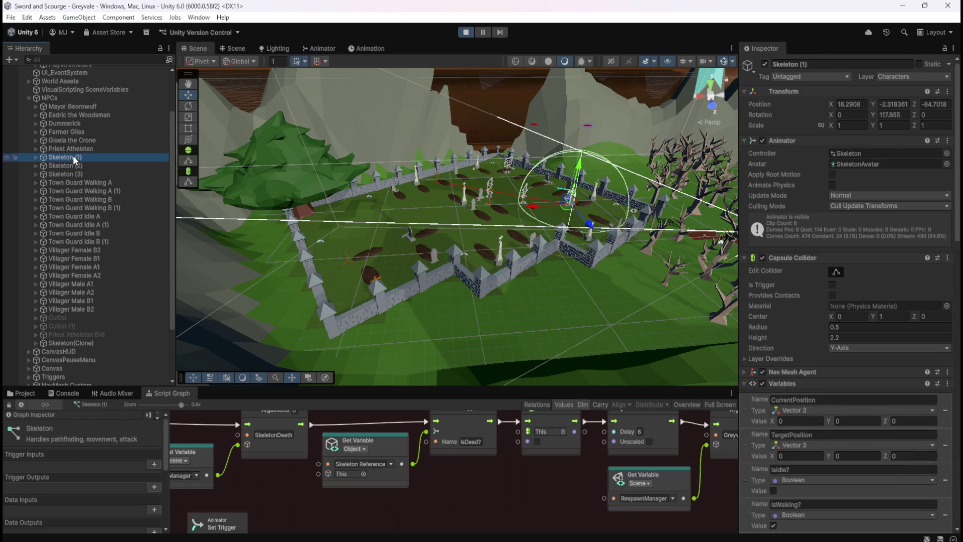
key("Escape")
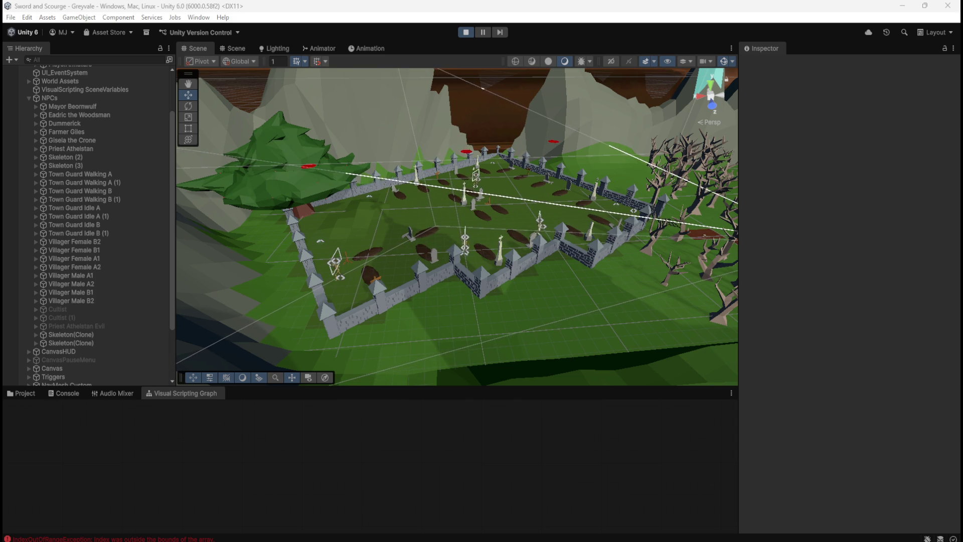
Step: Inspect Skeleton (2) and Skeleton (3) during play, then exit Play mode
left_click(106, 157)
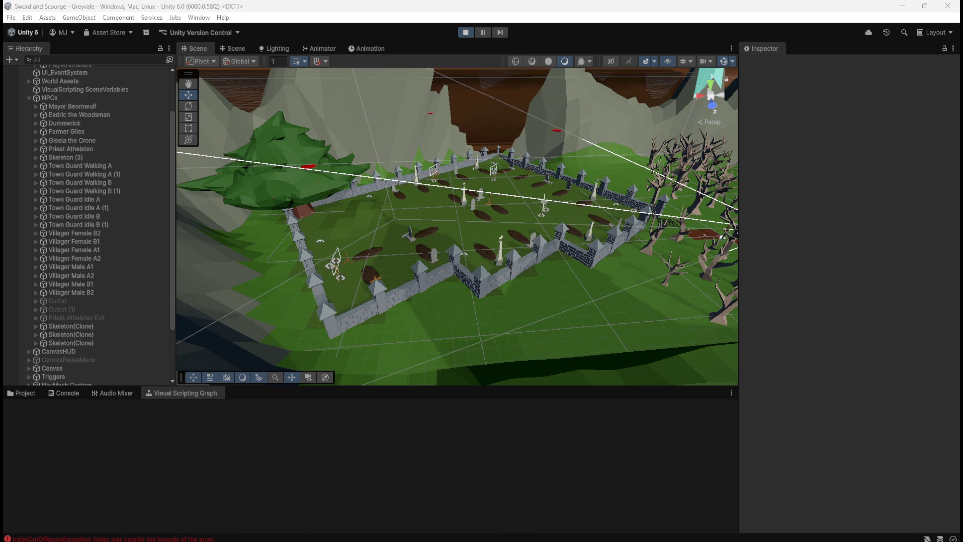
left_click(98, 157)
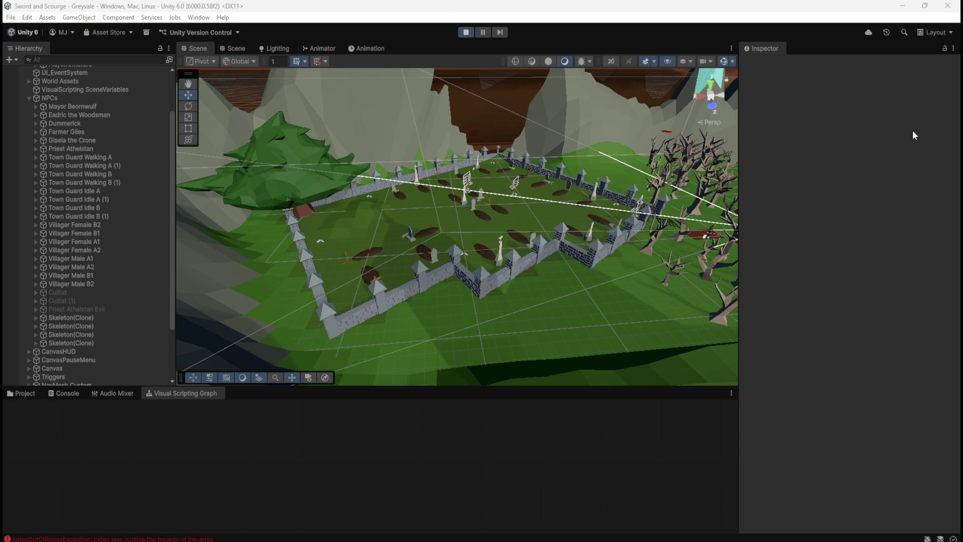
left_click(467, 31)
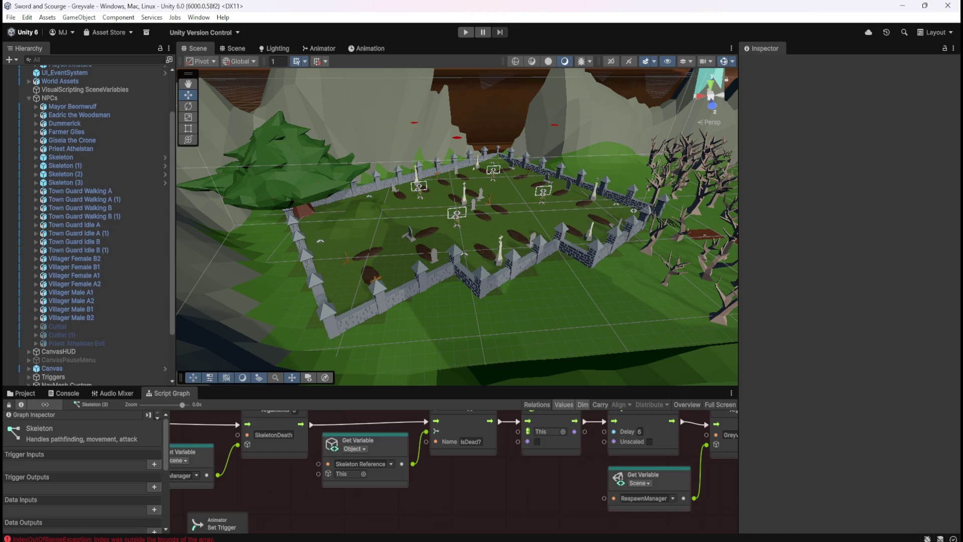
Step: Select the IndexOutOfRangeException in the Console to show its NarrativeManager.cs line 103 stack trace
left_click(141, 539)
left_click(95, 420)
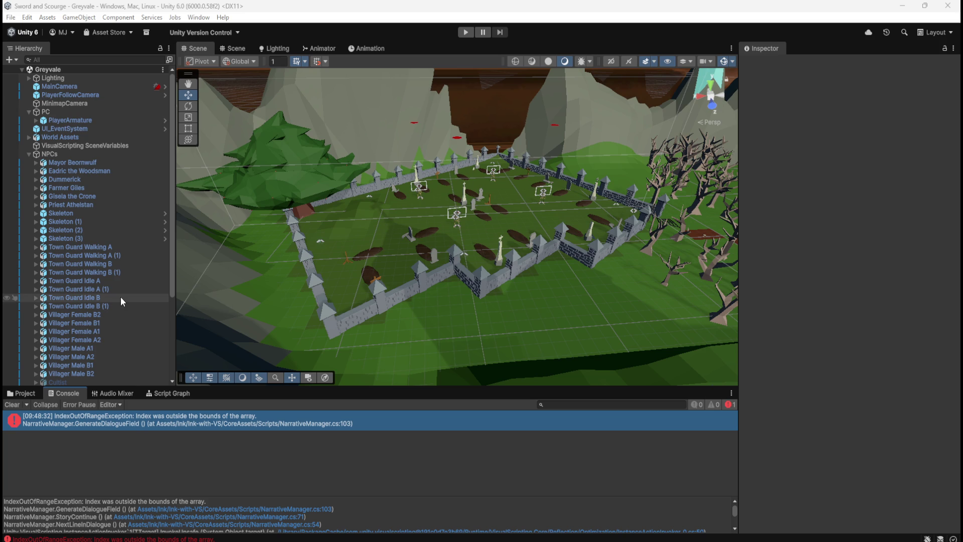
Step: Compare the variables of Skeleton, Skeleton (1) and Skeleton (2)
left_click(110, 213)
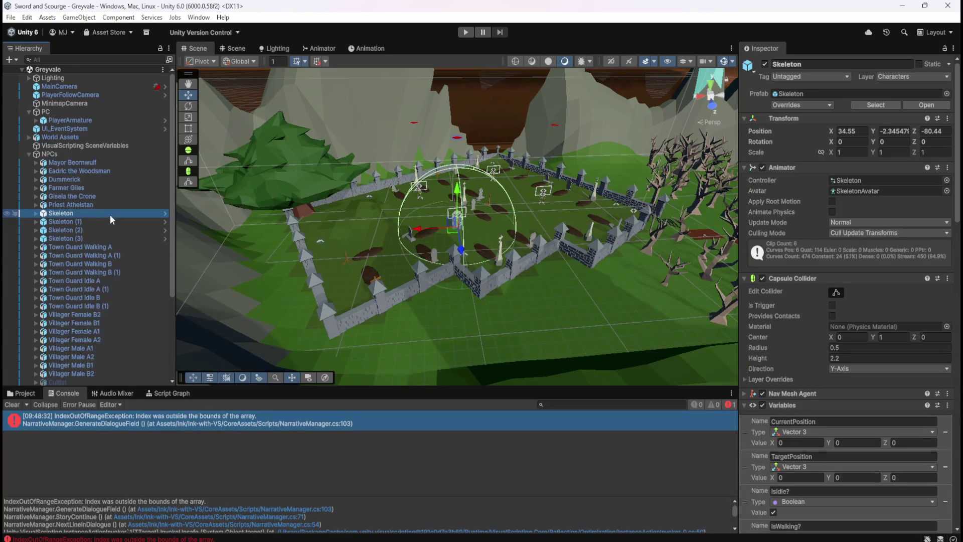
left_click(108, 221)
left_click(99, 213)
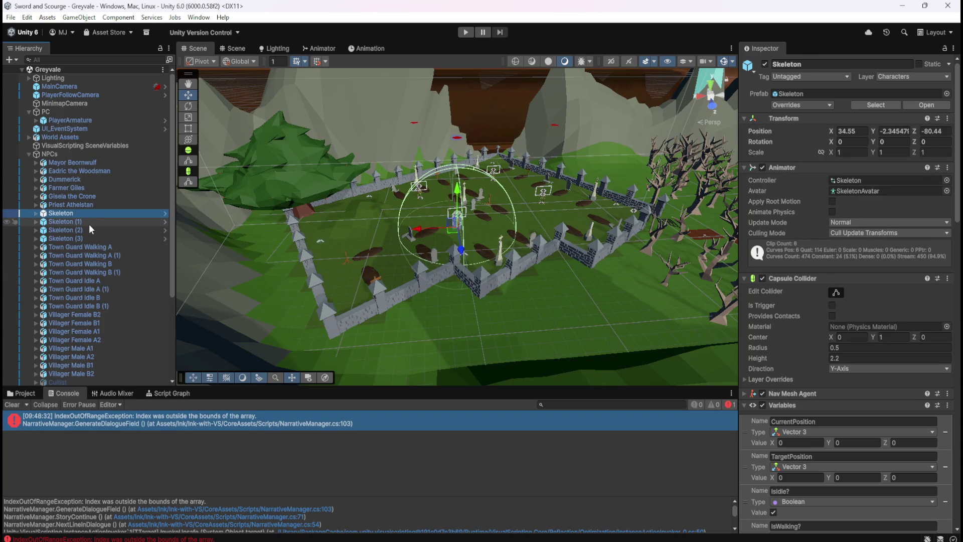
left_click(83, 229)
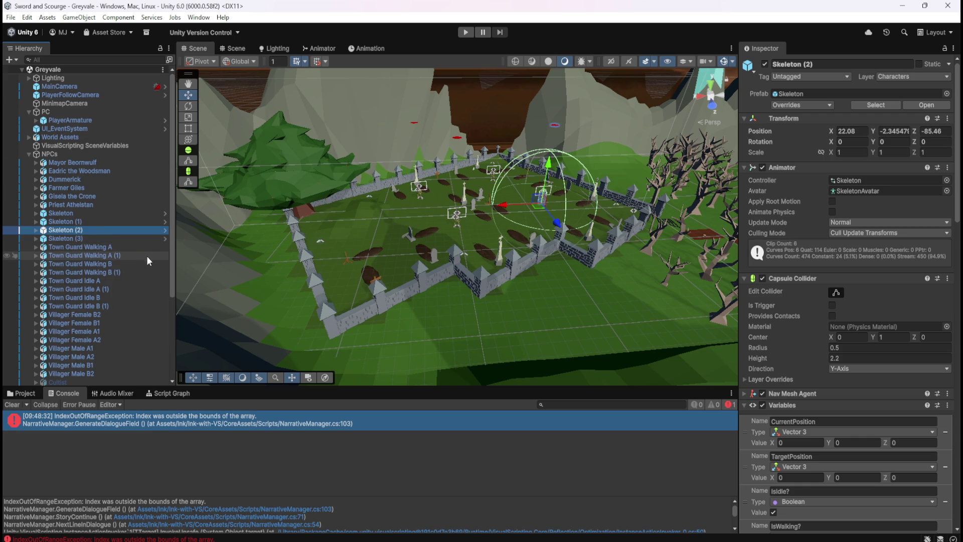
Step: Check the RespawnManager's variables and view its script graph
scroll(147, 254, "down", 5)
left_click(73, 372)
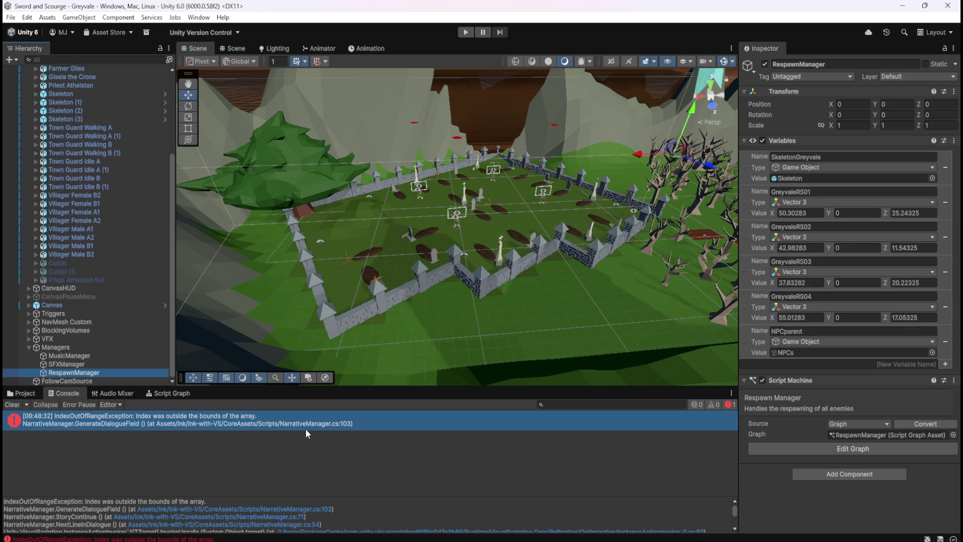
left_click(164, 393)
Step: Reselect the original Skeleton and scroll through its graph variables
left_click(61, 94)
scroll(760, 326, "down", 10)
scroll(777, 307, "down", 15)
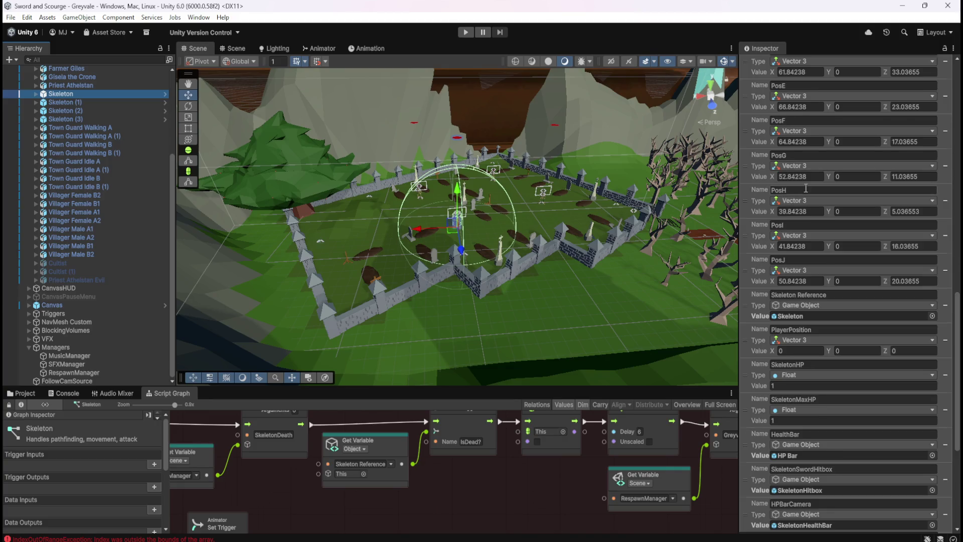
scroll(807, 189, "down", 3)
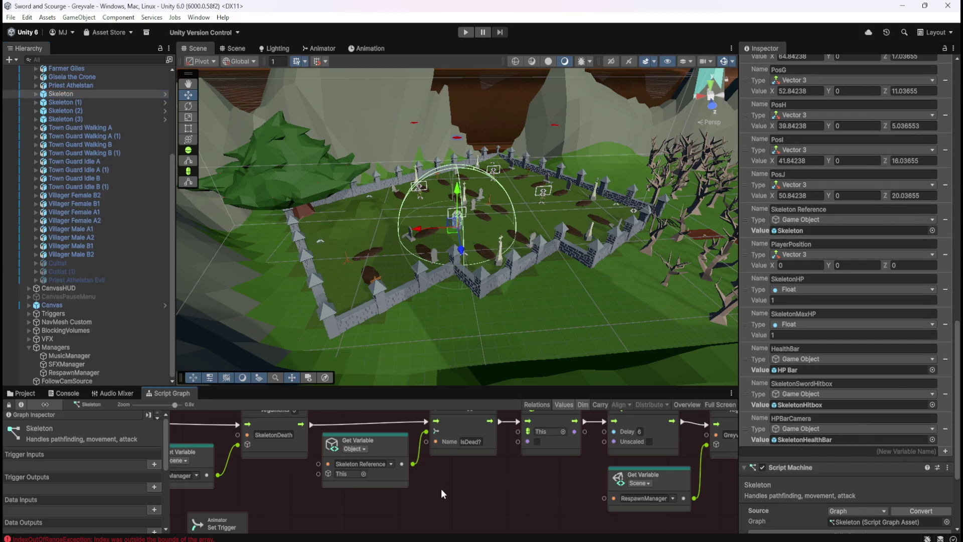
Step: Maximize the Skeleton graph and delete the duplicate upper node group
key("shift+space")
scroll(411, 398, "down", 6)
scroll(552, 235, "down", 5)
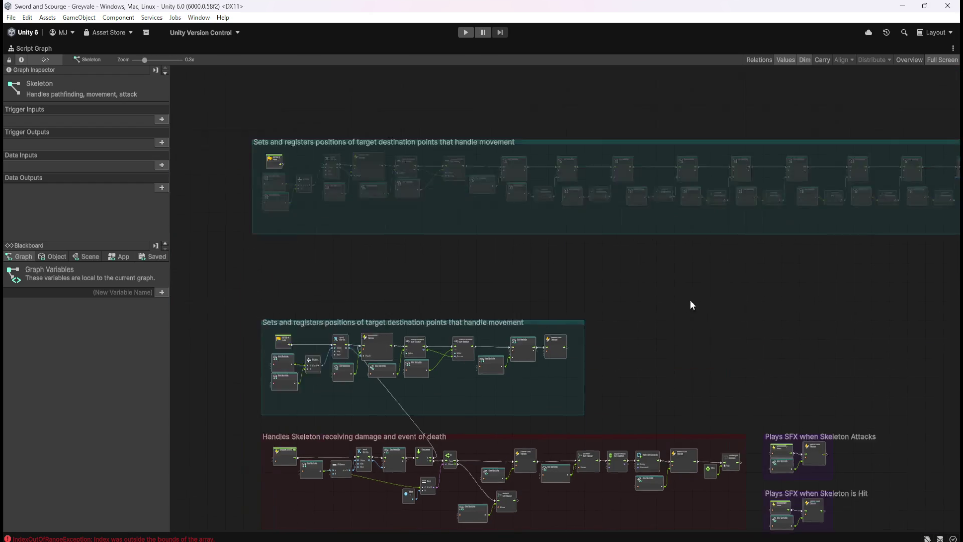
mouse_move(338, 200)
left_mouse_down()
mouse_move(724, 262)
mouse_move(709, 288)
left_mouse_up()
key("Delete")
Step: Shift five movement-group nodes left and shrink the teal group to fit them
scroll(377, 317, "up", 10)
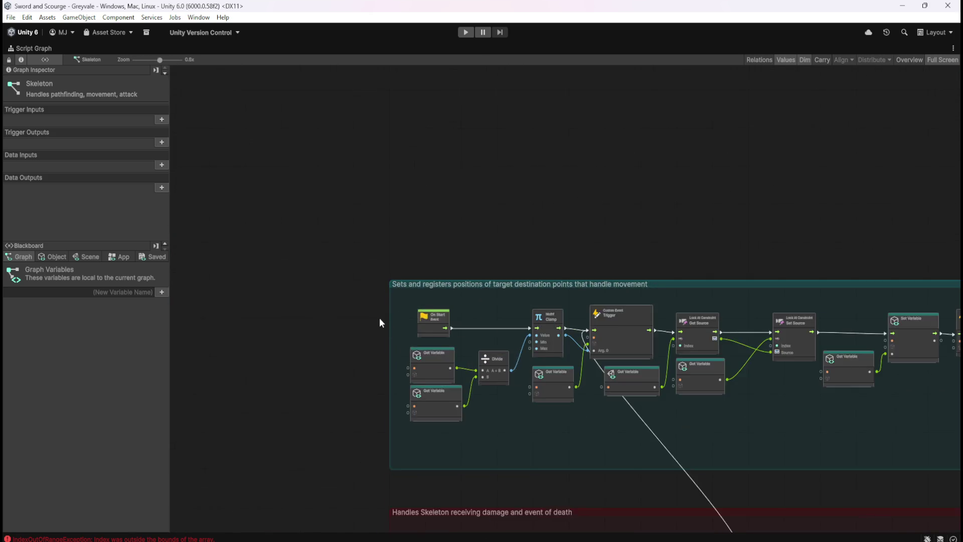
scroll(573, 389, "up", 3)
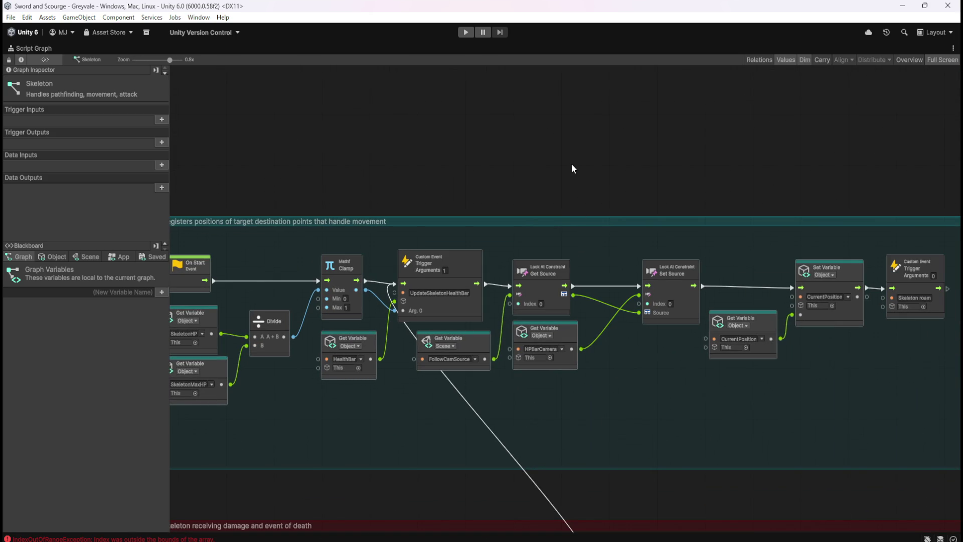
scroll(573, 321, "down", 4)
scroll(601, 353, "up", 3)
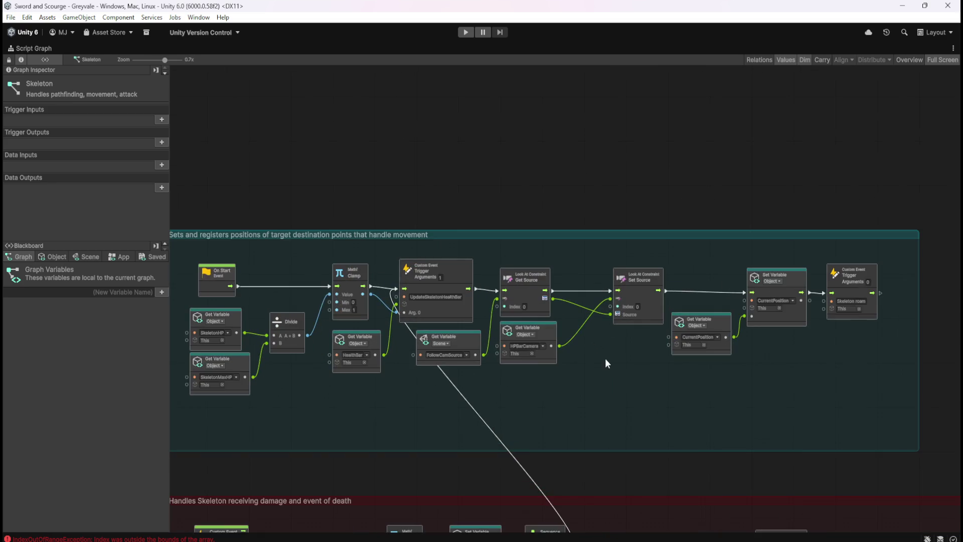
scroll(556, 82, "down", 2)
scroll(583, 109, "down", 2)
scroll(585, 209, "up", 3)
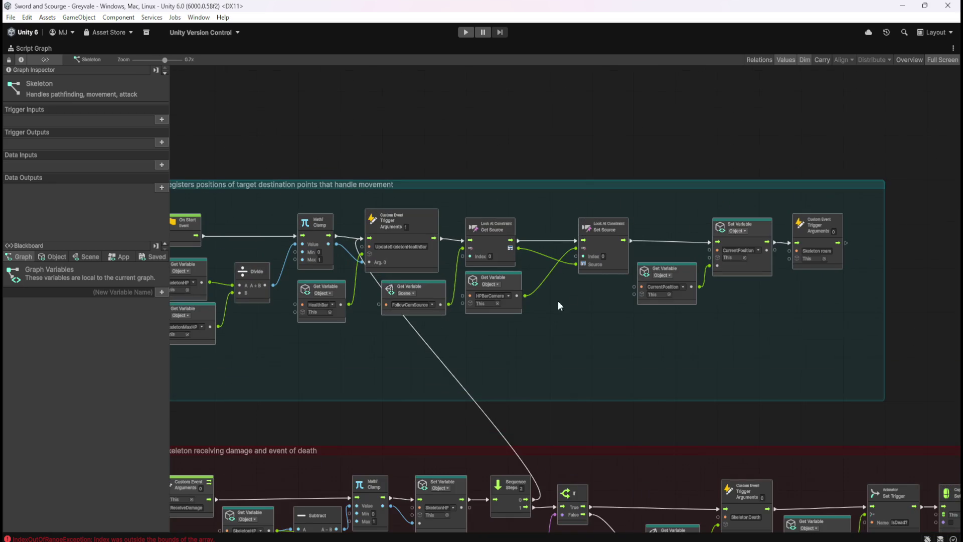
scroll(596, 346, "up", 2)
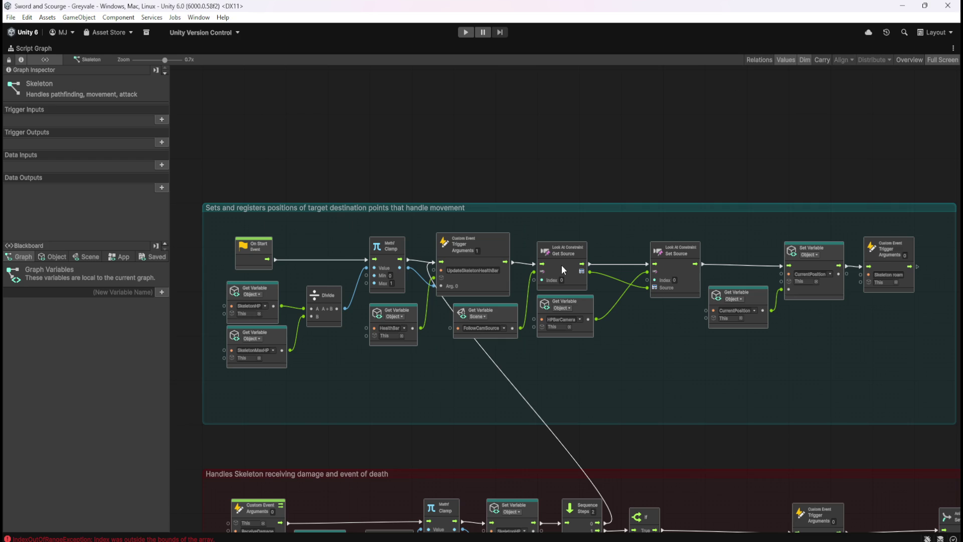
left_click_drag(699, 232, 881, 334)
left_click_drag(816, 260, 784, 270)
left_click(827, 327)
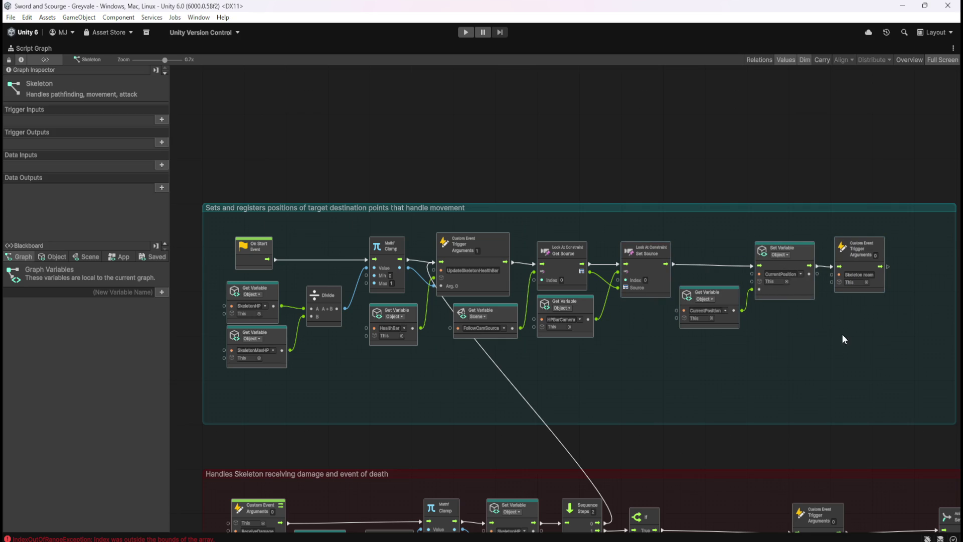
left_click_drag(917, 282, 876, 294)
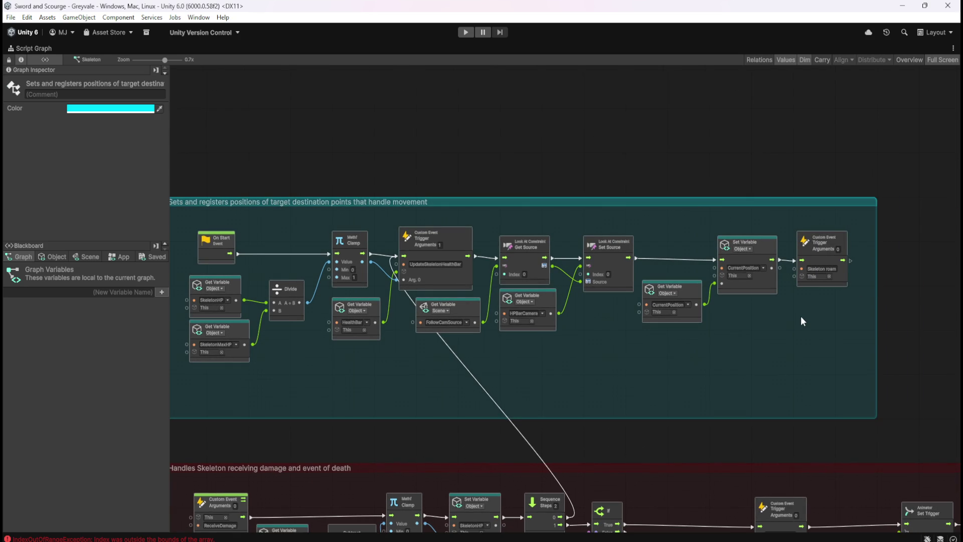
left_click(799, 319)
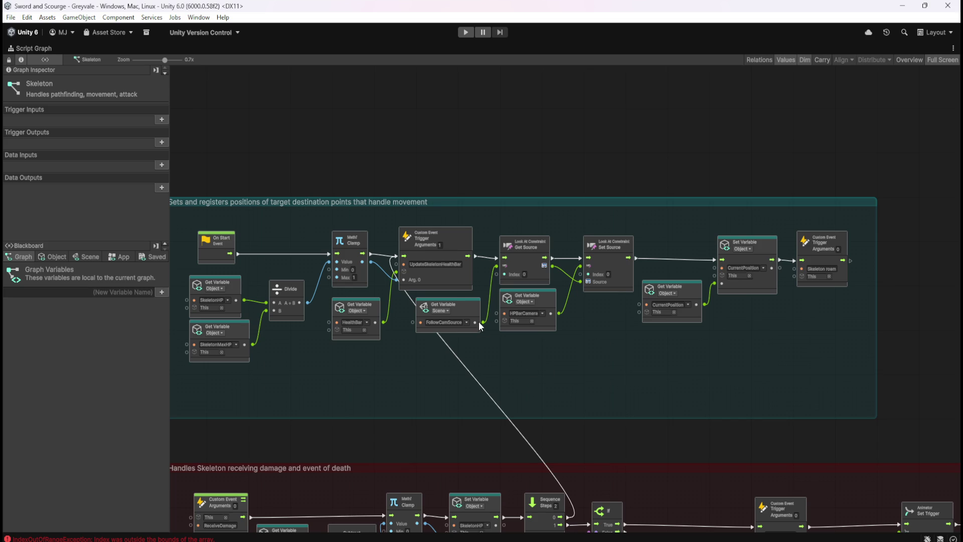
Step: Pack the CurrentPosition getter, Set Variable and Skeleton roam nodes tighter and narrow the teal group
scroll(479, 323, "up", 3)
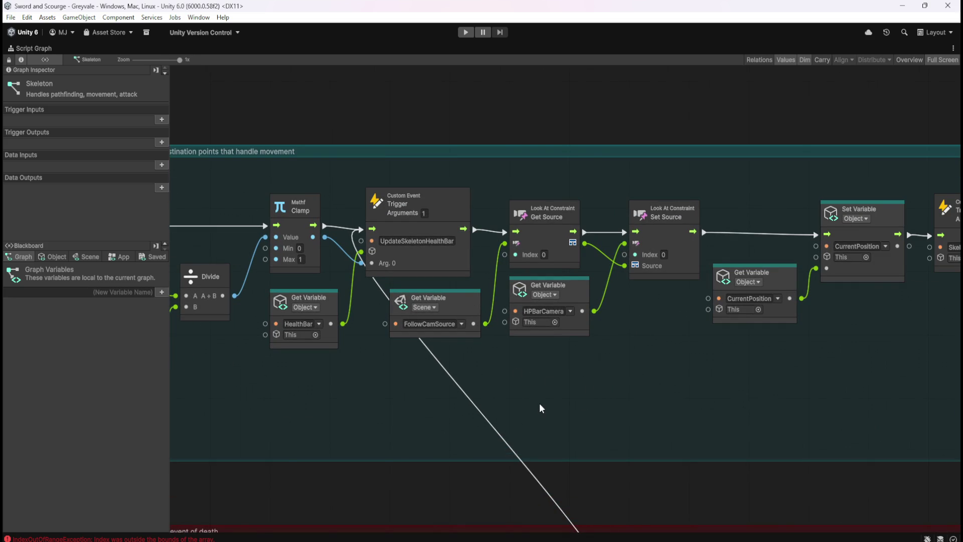
key("shift+space")
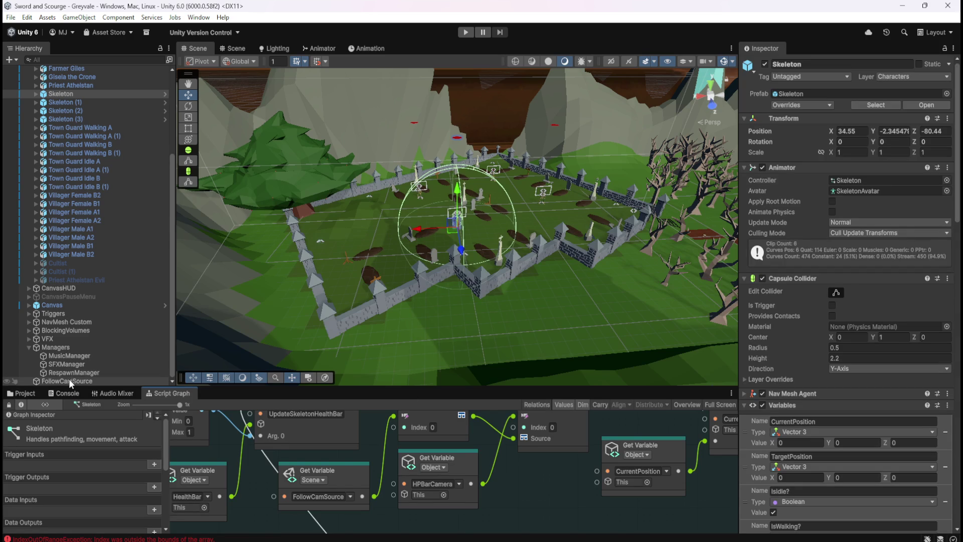
key("shift+space")
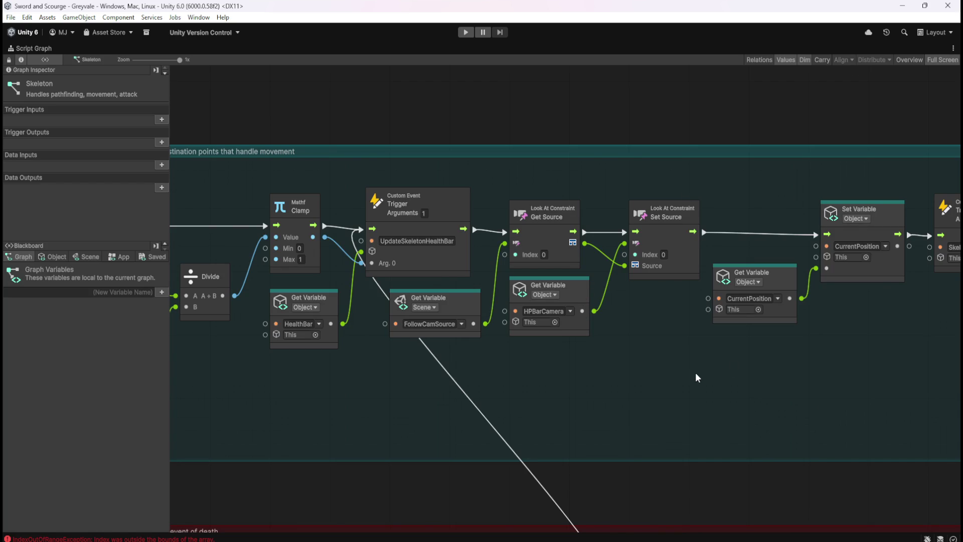
scroll(696, 371, "right", 5)
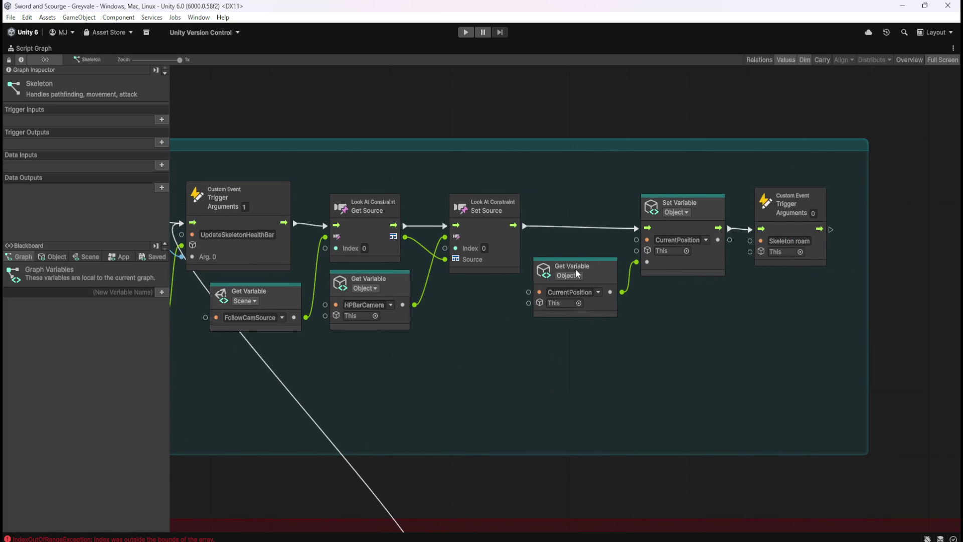
left_click_drag(577, 255, 601, 296)
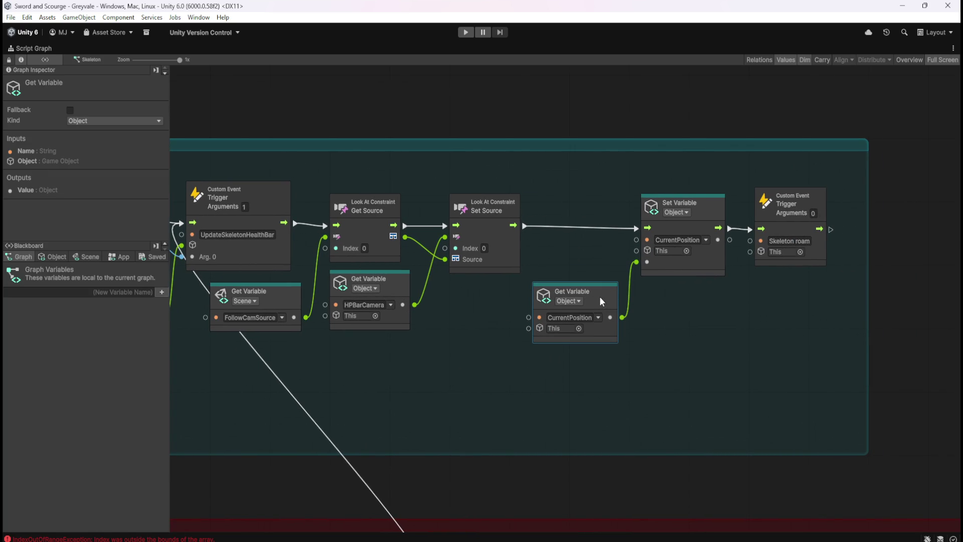
left_click_drag(586, 198, 841, 340)
left_click_drag(681, 260, 613, 264)
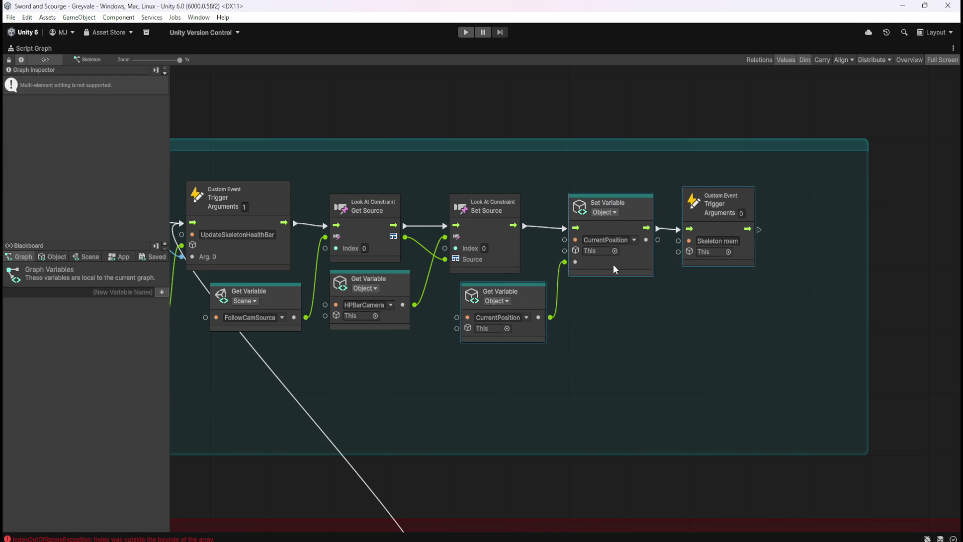
left_click(882, 275)
left_click_drag(870, 276, 808, 282)
left_click(720, 317)
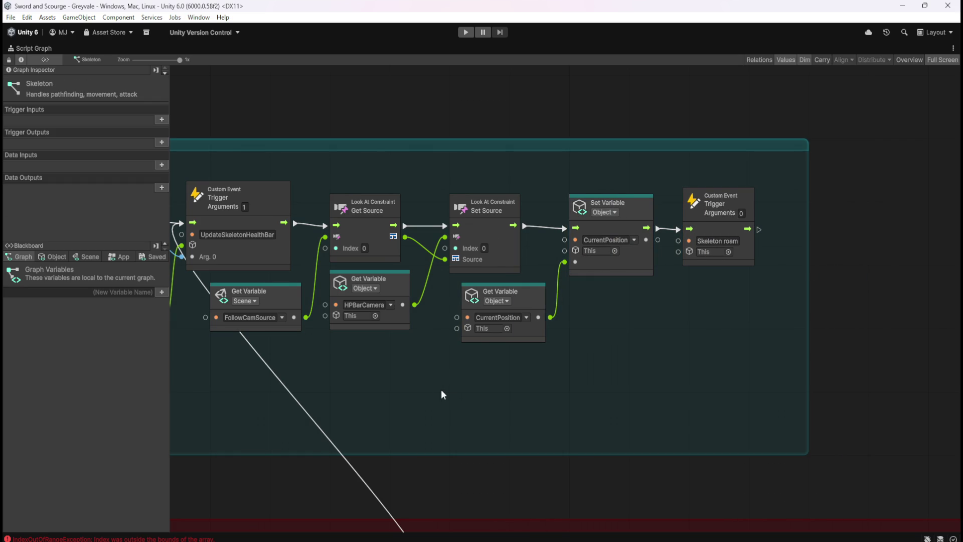
Step: Pan across the Clamp, Divide and On Start nodes, then restore the docked layout
left_click_drag(435, 392, 626, 396)
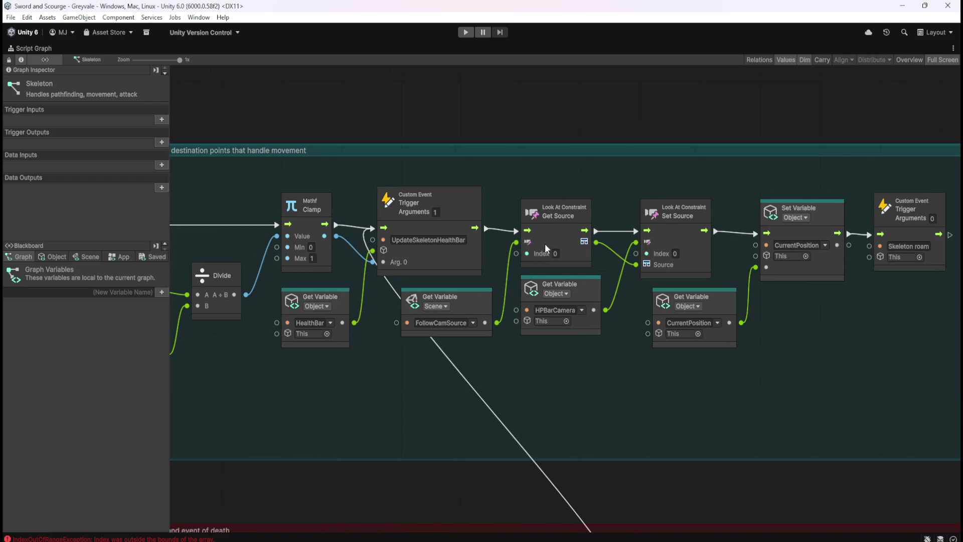
mouse_move(496, 375)
left_mouse_down()
mouse_move(361, 372)
mouse_move(504, 337)
mouse_move(562, 336)
mouse_move(333, 343)
left_mouse_up()
scroll(438, 353, "down", 5)
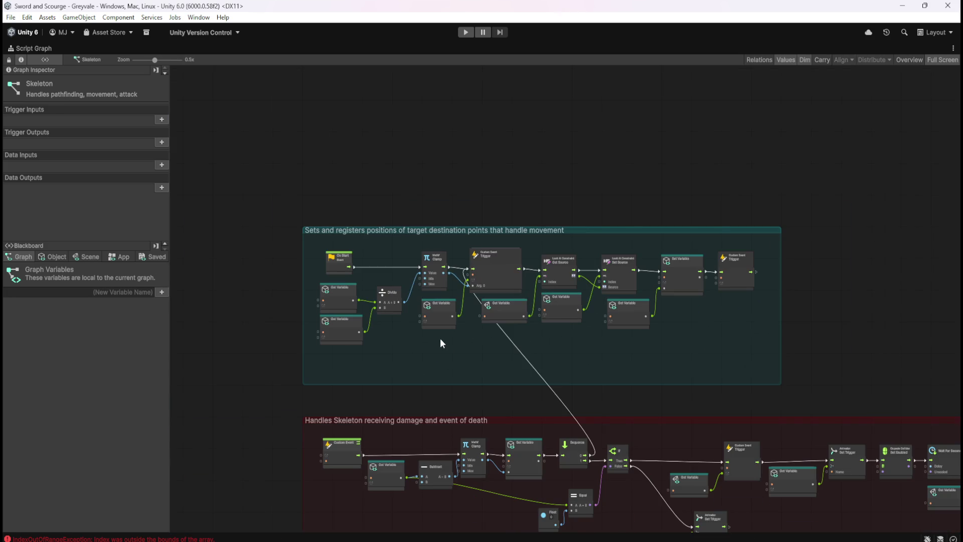
key("shift+space")
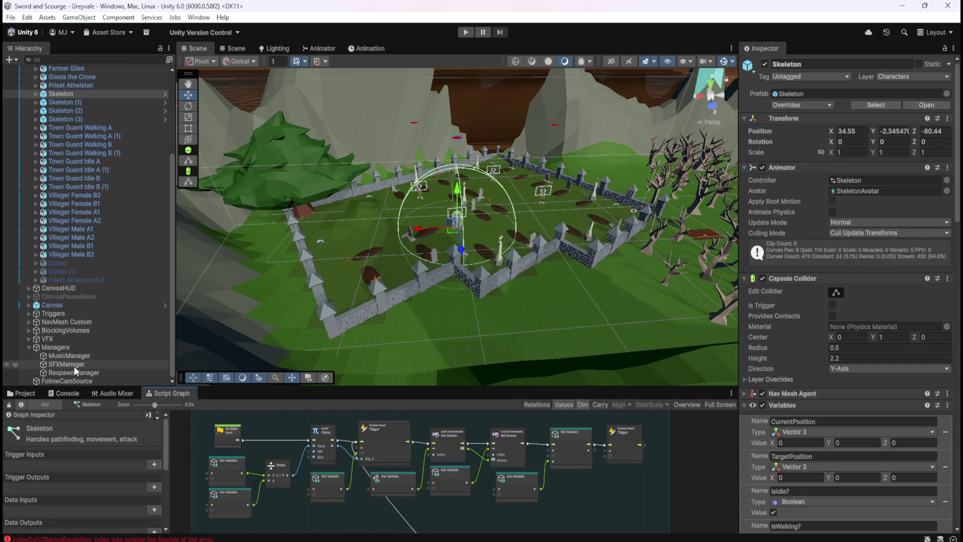
Step: Maximize RespawnManager's graph on the Greyvale spawn group: 30-second Timer, 1–4 Random Range, Instantiate nodes
left_click(74, 372)
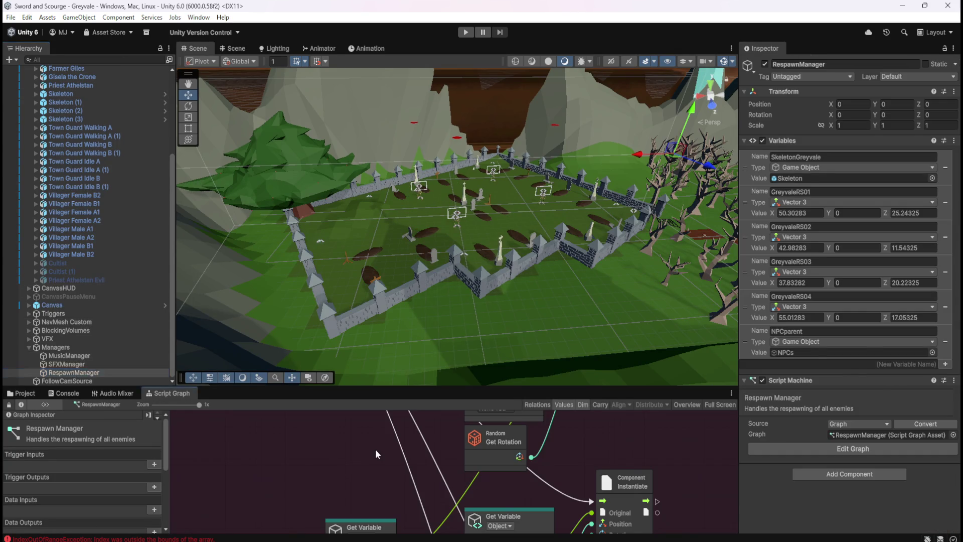
key("shift+space")
scroll(479, 387, "down", 3)
scroll(346, 353, "up", 1)
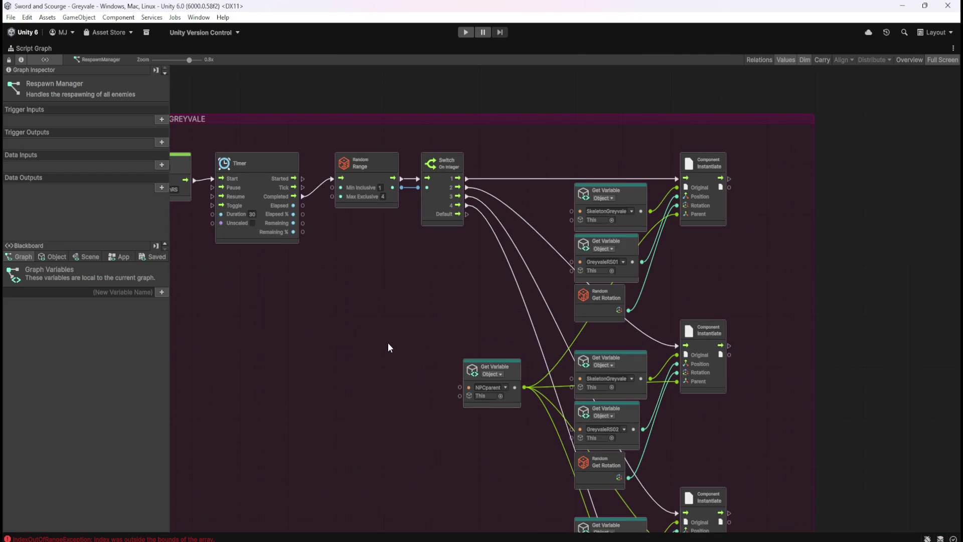
mouse_move(355, 340)
left_mouse_down()
mouse_move(520, 345)
mouse_move(508, 269)
left_mouse_up()
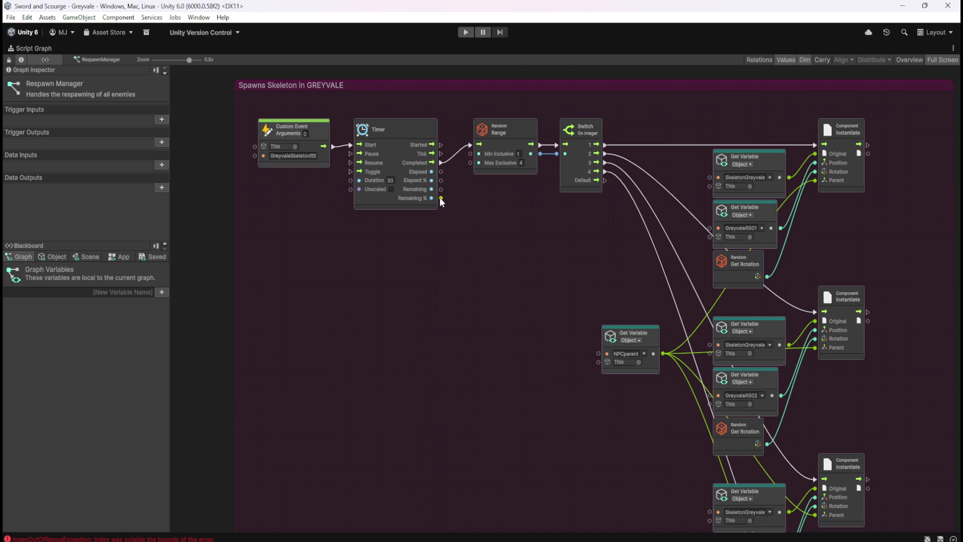
scroll(585, 246, "down", 5)
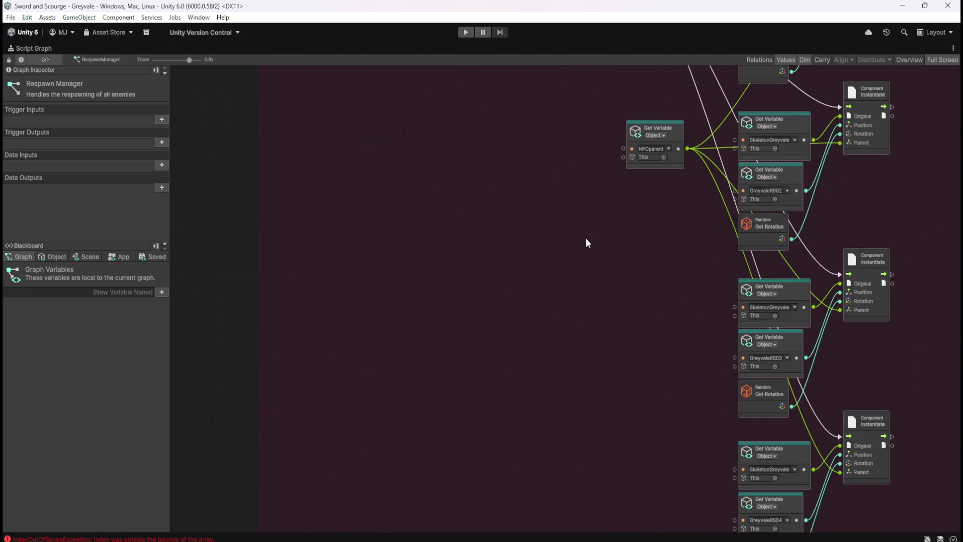
scroll(590, 300, "up", 5)
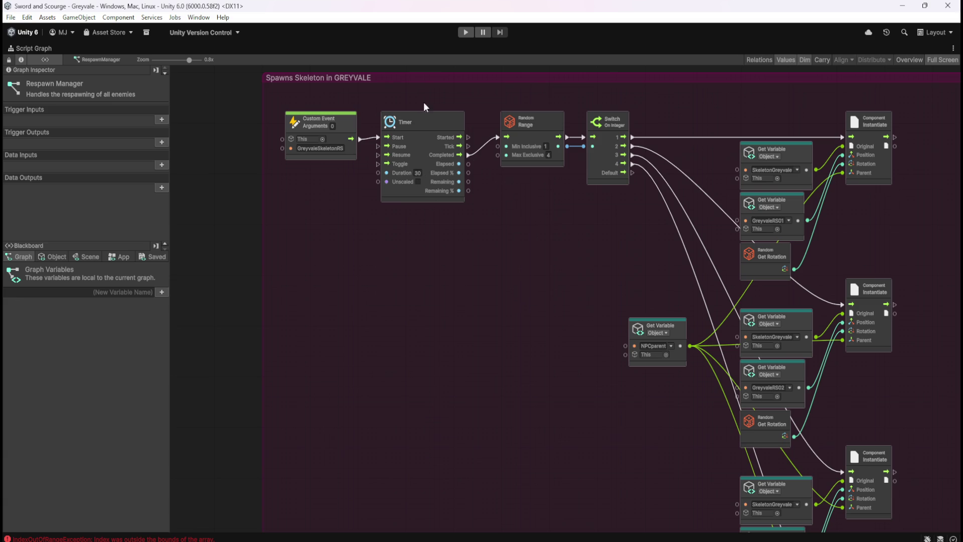
right_click(434, 258)
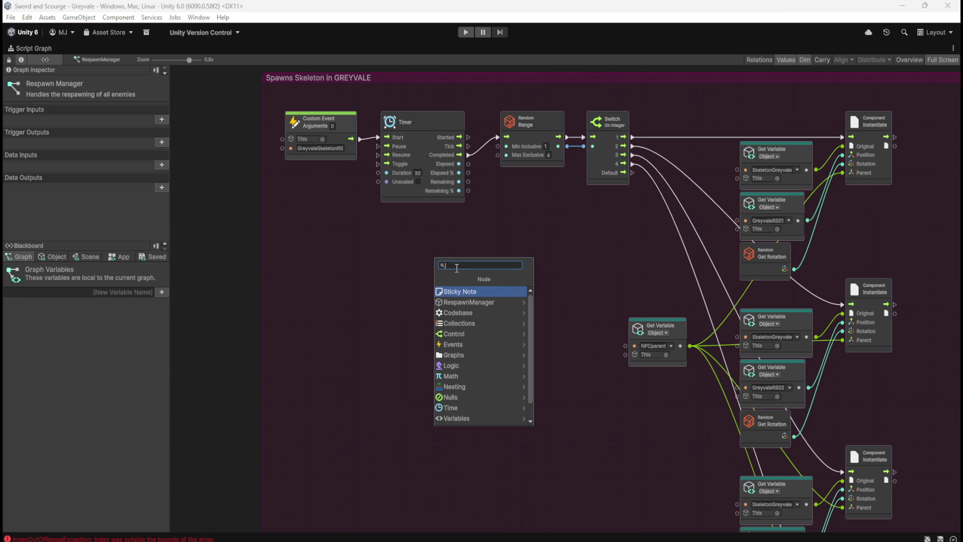
type("do once")
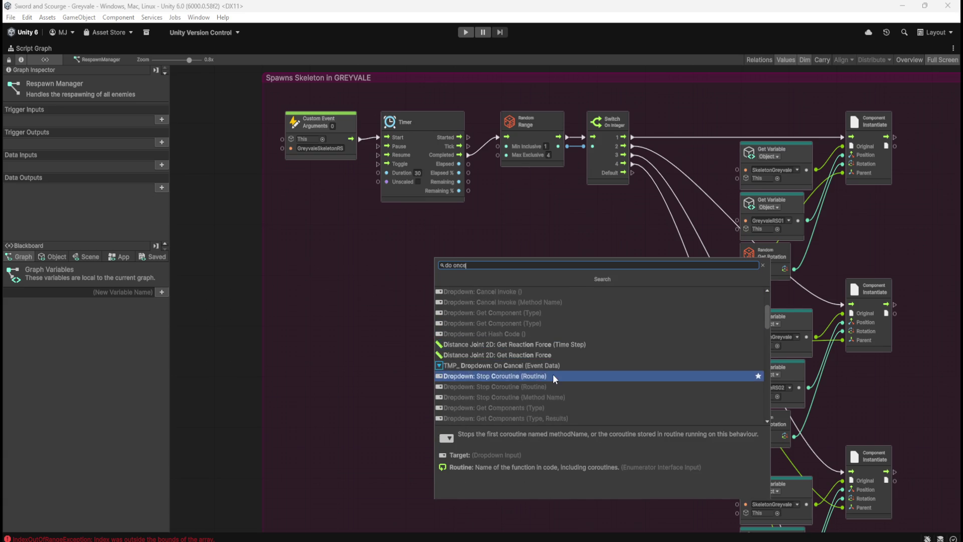
key("Escape")
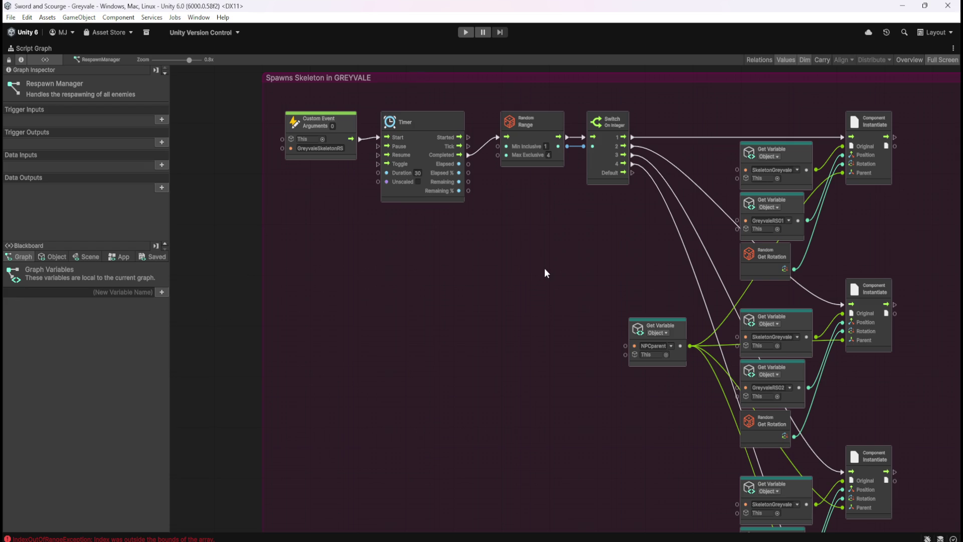
scroll(521, 414, "down", 2)
mouse_move(521, 415)
left_mouse_down()
mouse_move(478, 251)
mouse_move(486, 191)
mouse_move(531, 360)
left_mouse_up()
Step: Select the Greyvale Custom Event node and focus its Argument Count in the Graph Inspector
scroll(531, 359, "up", 5)
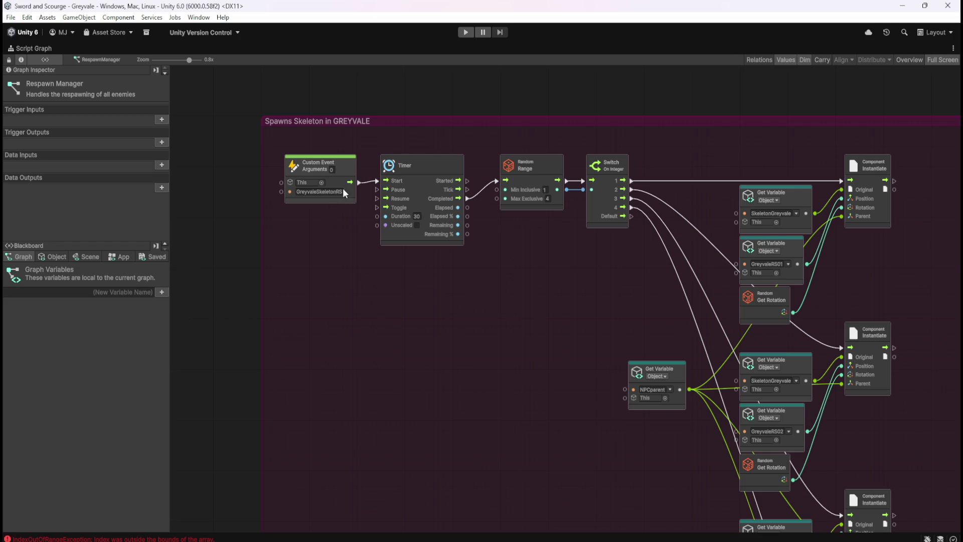
left_click(351, 168)
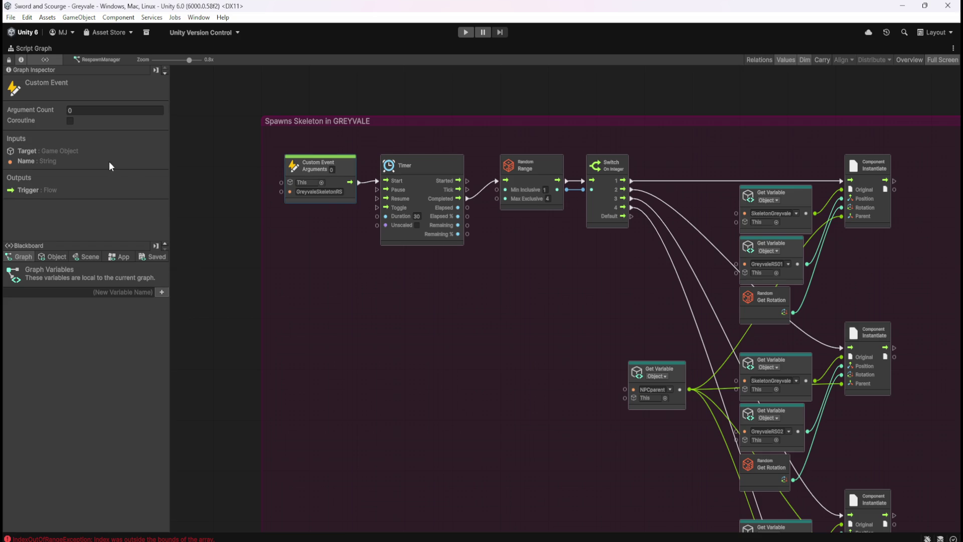
left_click(69, 110)
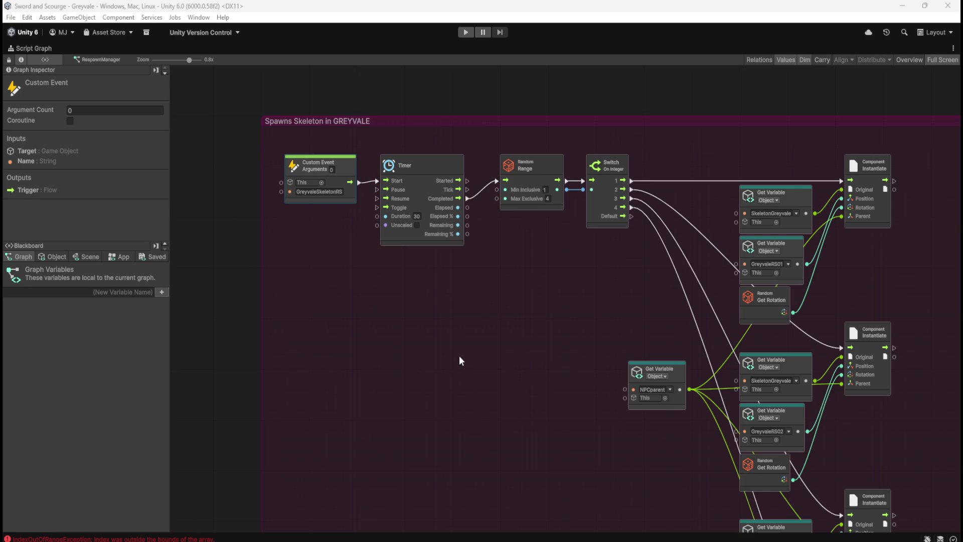
mouse_move(554, 364)
left_mouse_down()
mouse_move(547, 360)
mouse_move(589, 374)
mouse_move(491, 319)
mouse_move(552, 195)
mouse_move(470, 267)
mouse_move(474, 190)
mouse_move(447, 240)
mouse_move(463, 414)
mouse_move(441, 362)
left_mouse_up()
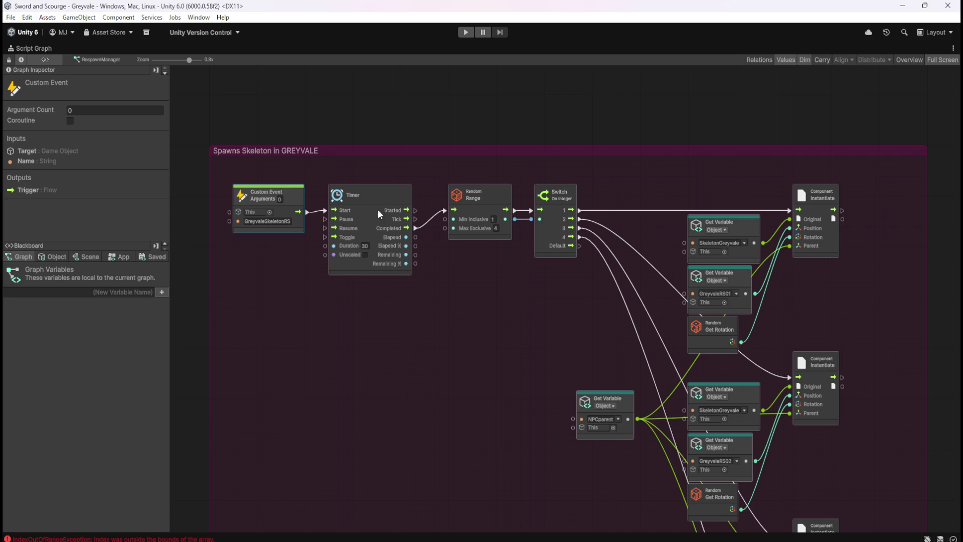
left_click_drag(275, 169, 855, 509)
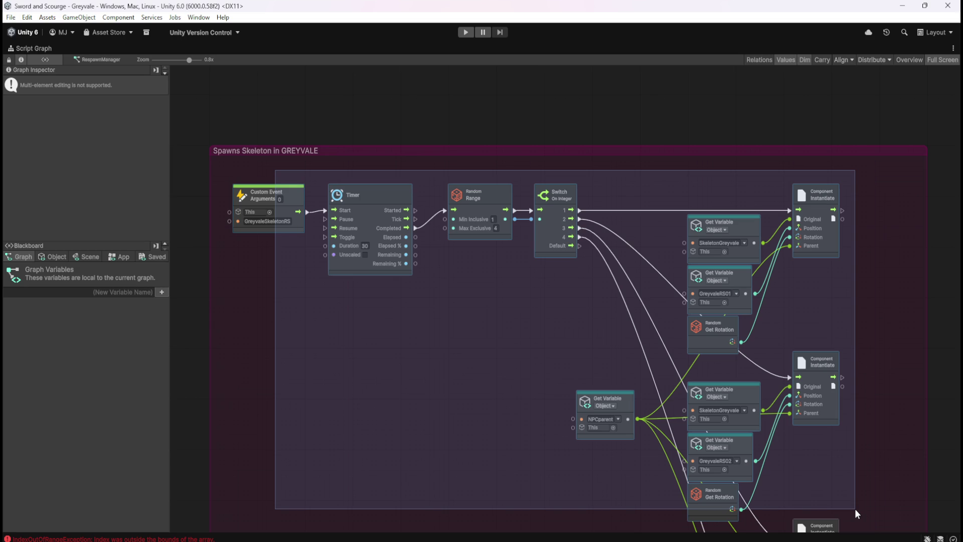
left_click_drag(855, 509, 857, 502)
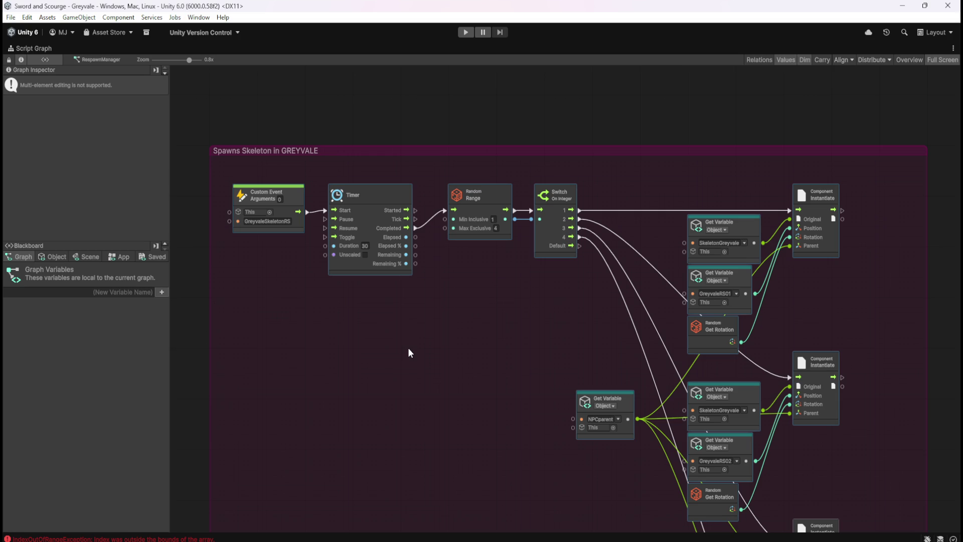
left_click(373, 314)
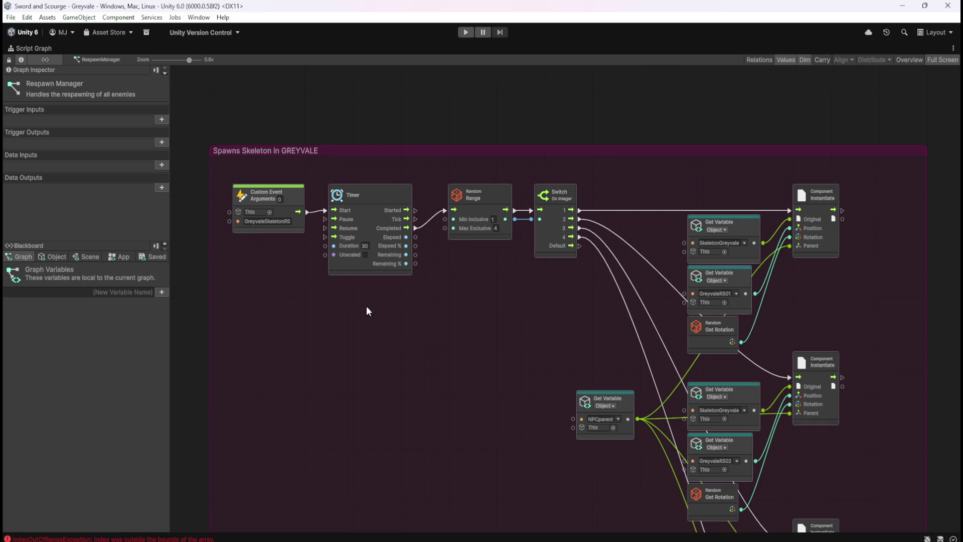
left_click(293, 200)
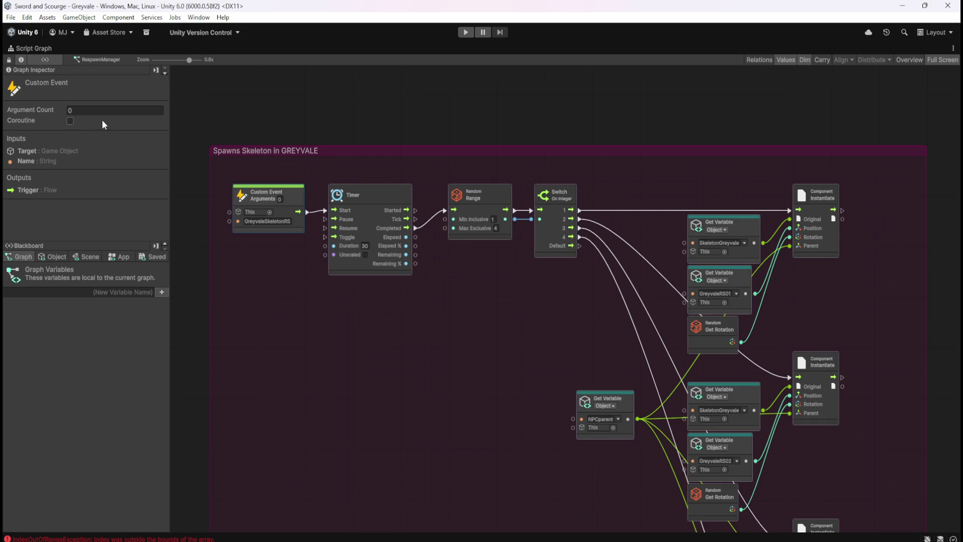
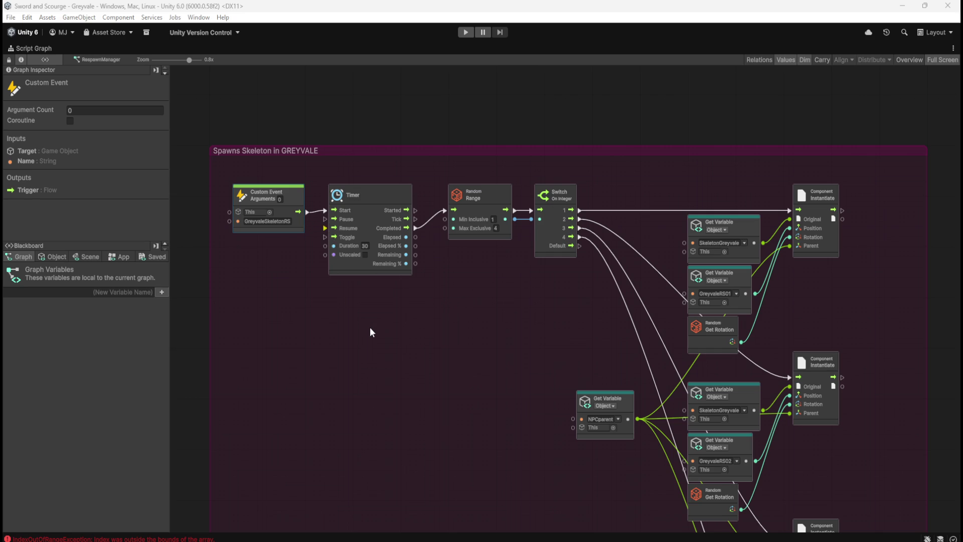
Step: Search the node finder for 'once' and add an unconnected Once (Control) node to the graph
right_click(405, 360)
type("dd")
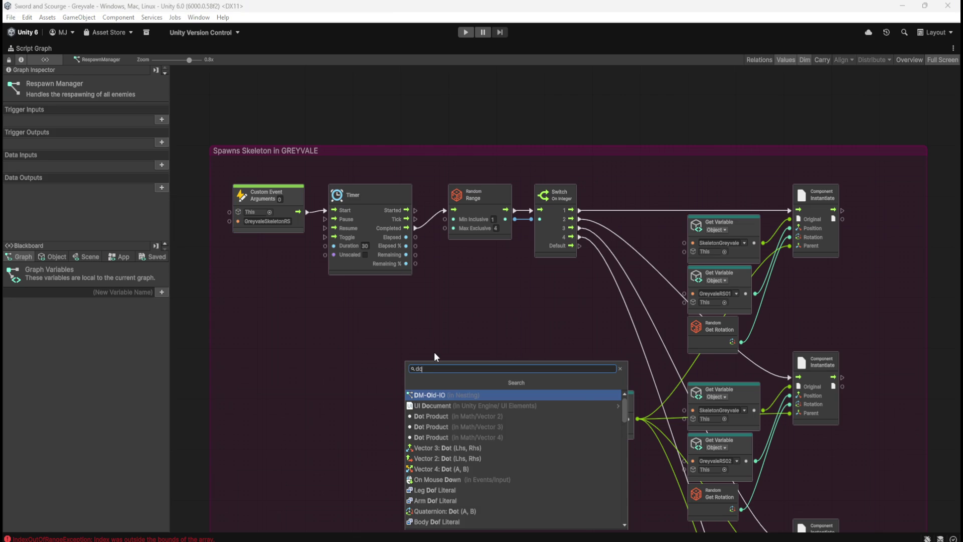
key("BackSpace")
key("BackSpace")
type("once")
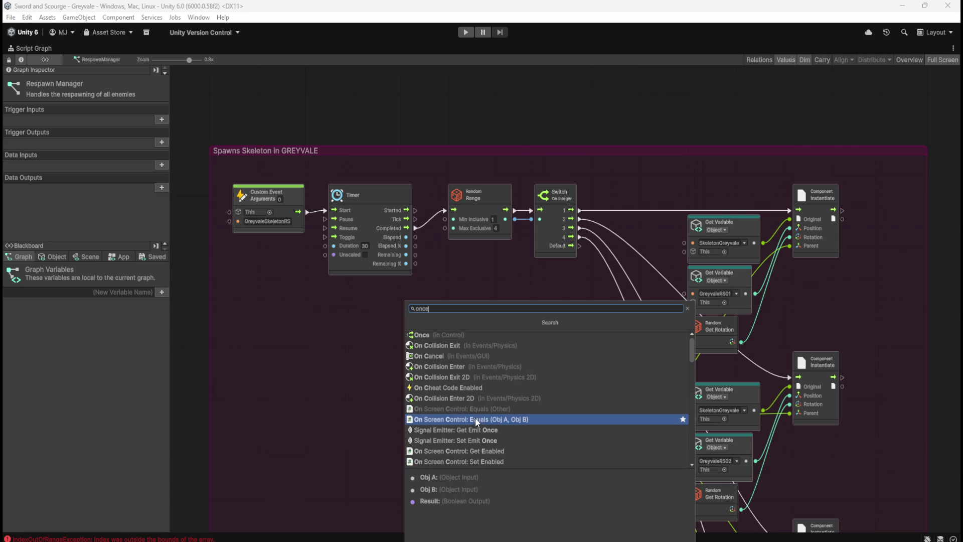
scroll(482, 397, "down", 5)
scroll(494, 394, "up", 5)
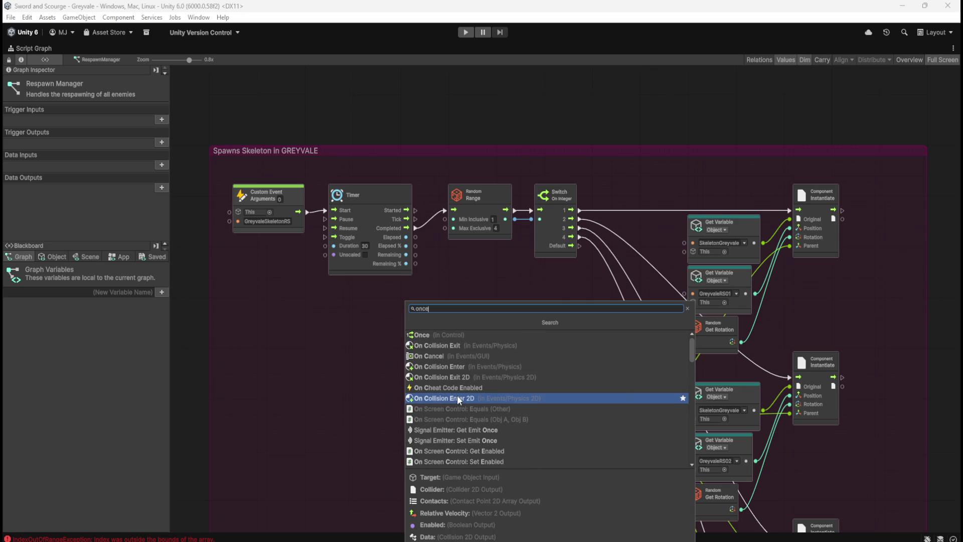
left_click(441, 337)
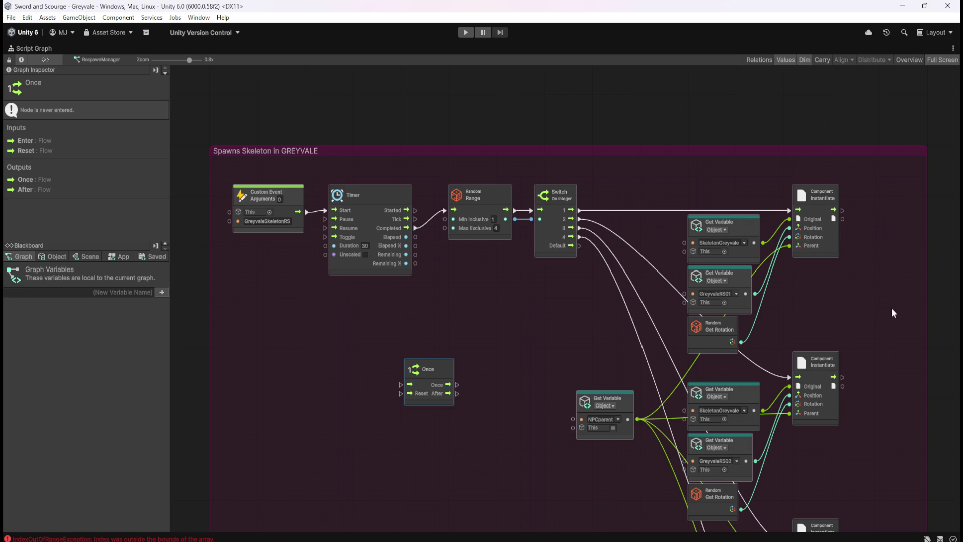
Step: Delete the Once node from the spawn graph
left_click_drag(898, 309, 769, 327)
left_click(739, 245)
scroll(97, 180, "down", 1)
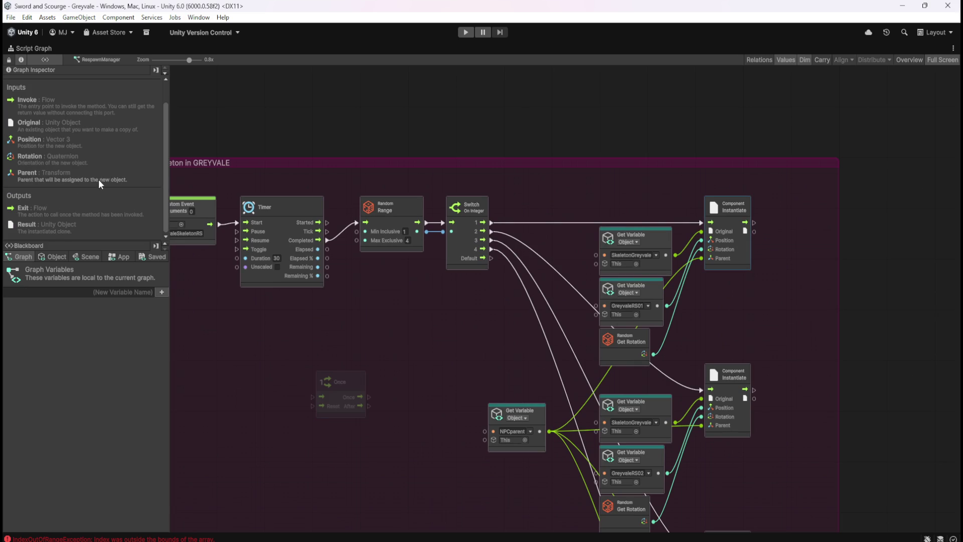
left_click_drag(296, 351, 350, 419)
key("Delete")
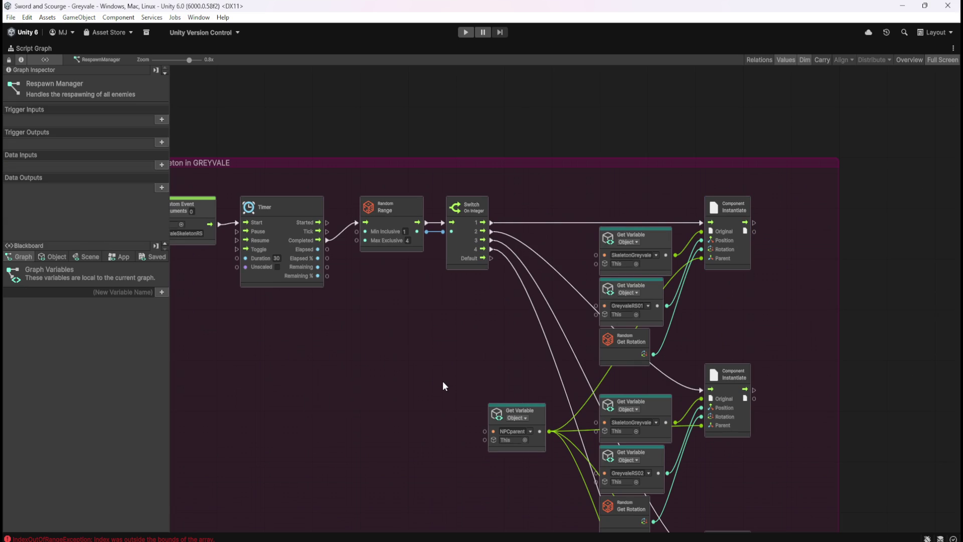
Step: Widen the Spawns Skeleton in GREYVALE group further to the right
scroll(433, 352, "left", 5)
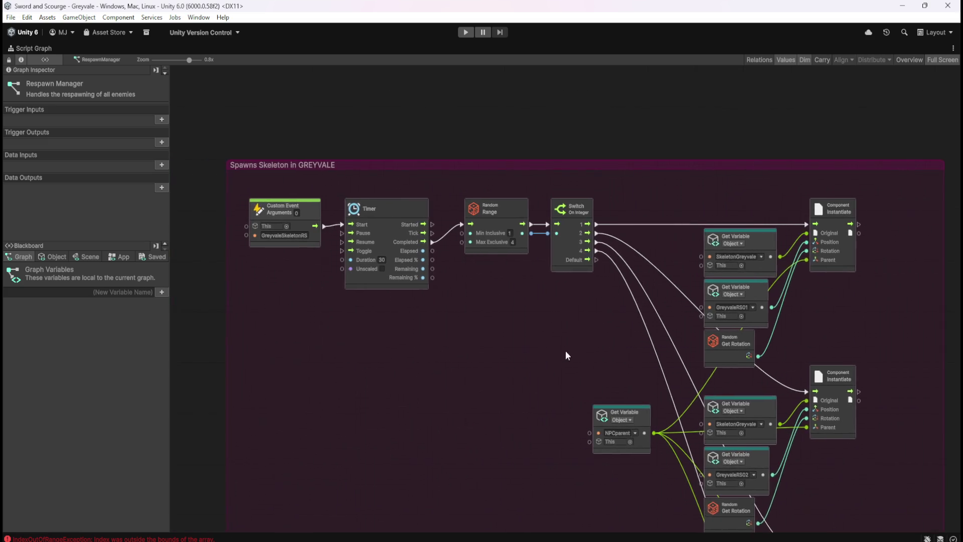
left_click_drag(443, 181, 386, 312)
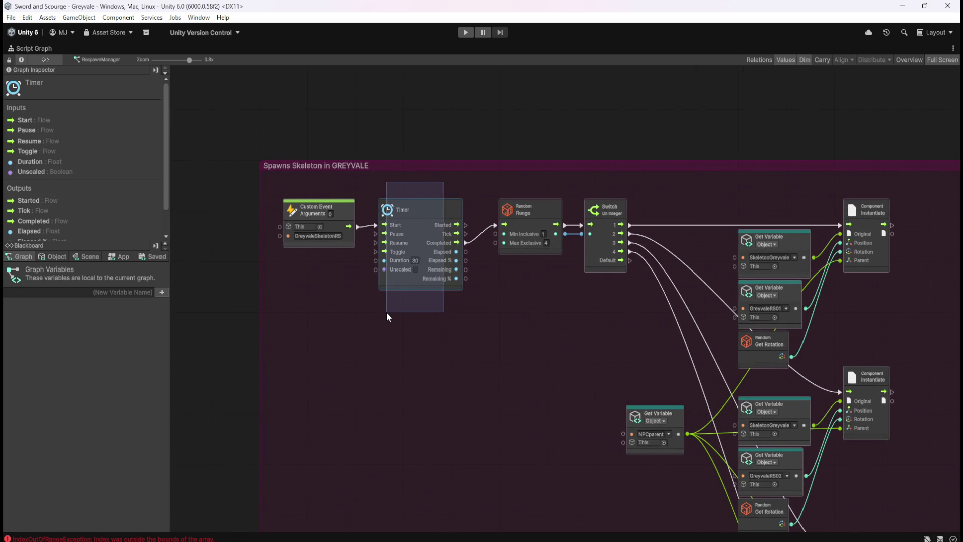
left_click(586, 333)
left_click_drag(586, 333, 372, 296)
mouse_move(736, 298)
left_mouse_down()
mouse_move(437, 221)
mouse_move(335, 241)
mouse_move(707, 265)
left_mouse_up()
left_click(372, 206)
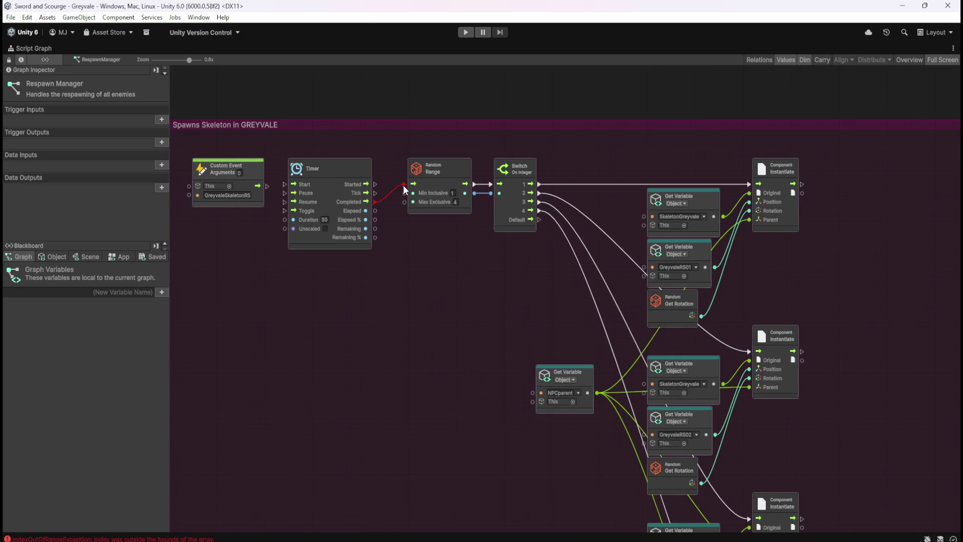
Step: Wire Custom Event straight into Random Range and move the Timer, unconnected, far right
left_click_drag(406, 190, 268, 186)
mouse_move(347, 178)
left_mouse_down()
mouse_move(893, 259)
mouse_move(518, 253)
mouse_move(646, 234)
mouse_move(615, 240)
left_mouse_up()
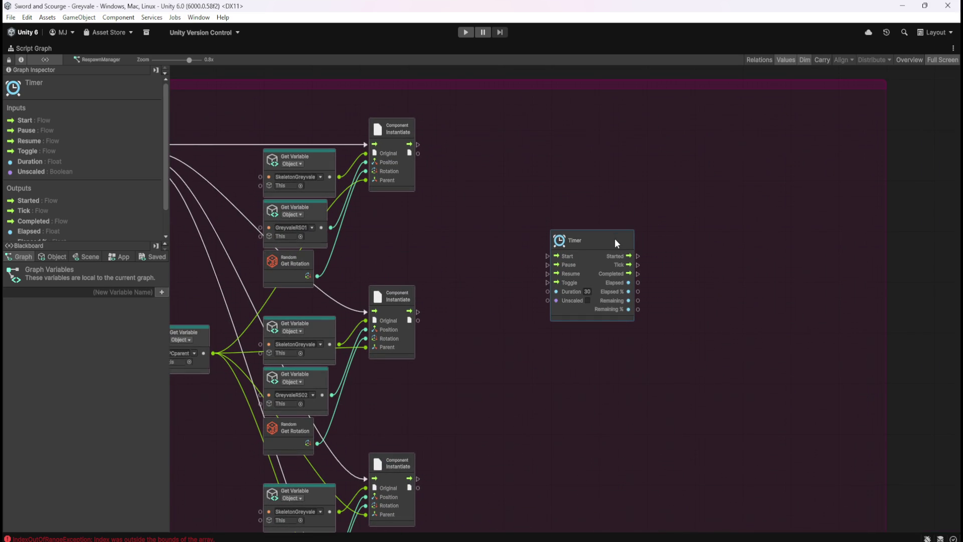
scroll(655, 253, "left", 5)
scroll(655, 253, "up", 2)
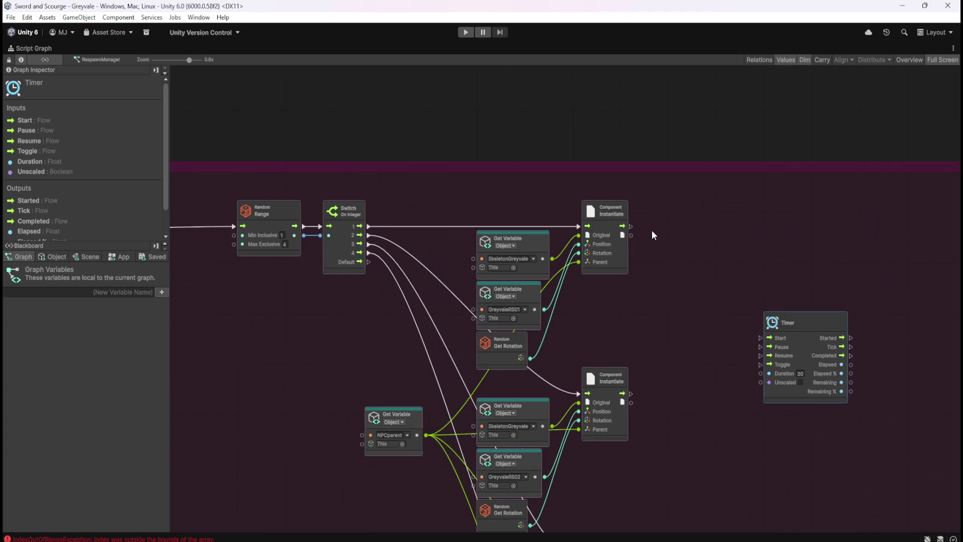
right_click(652, 232)
Step: Add a Game Object Set Active node between the upper Instantiate and the Timer
left_click(660, 237)
type("game")
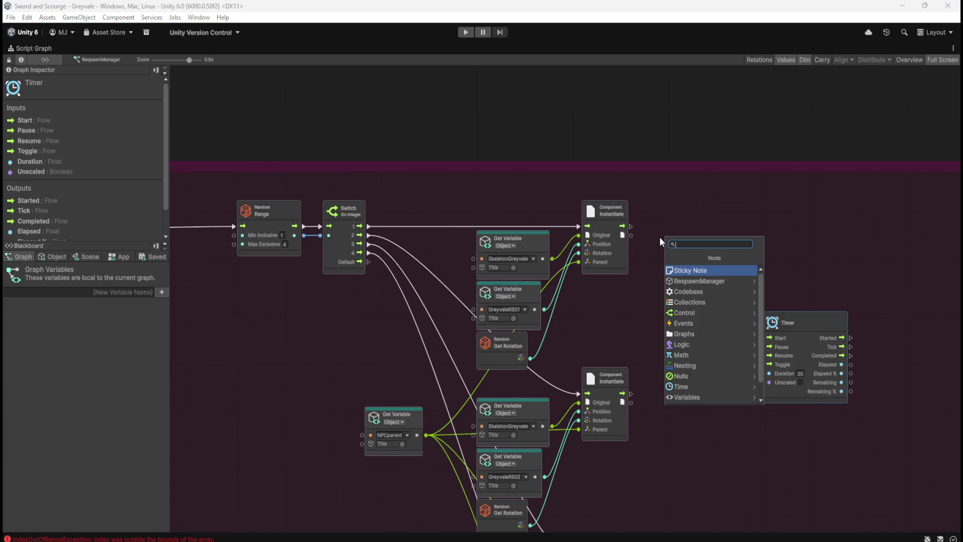
type(" object")
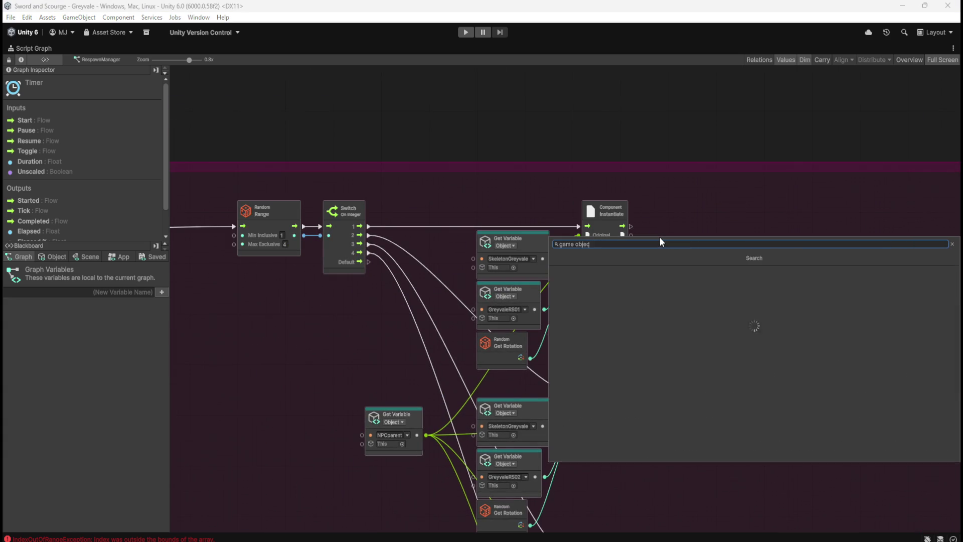
scroll(660, 354, "down", 6)
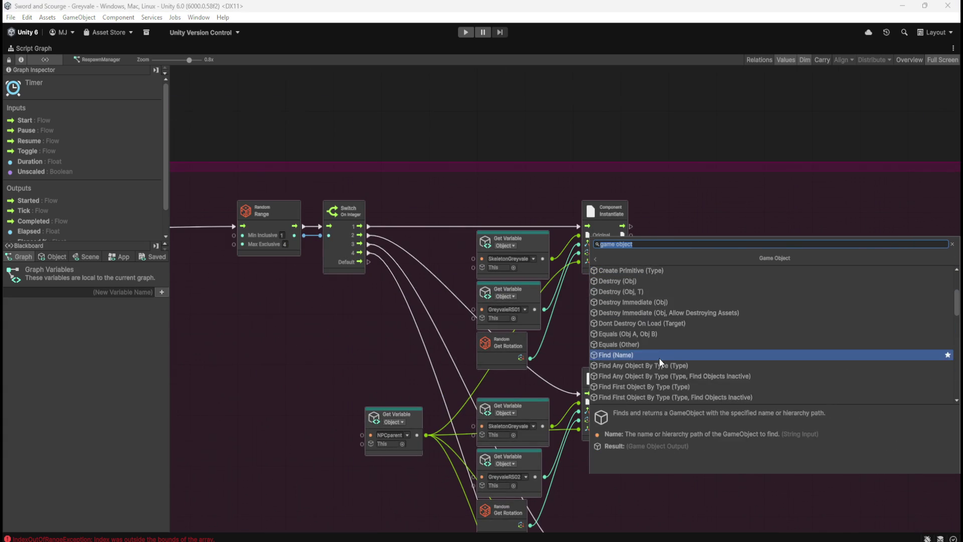
scroll(659, 359, "down", 3)
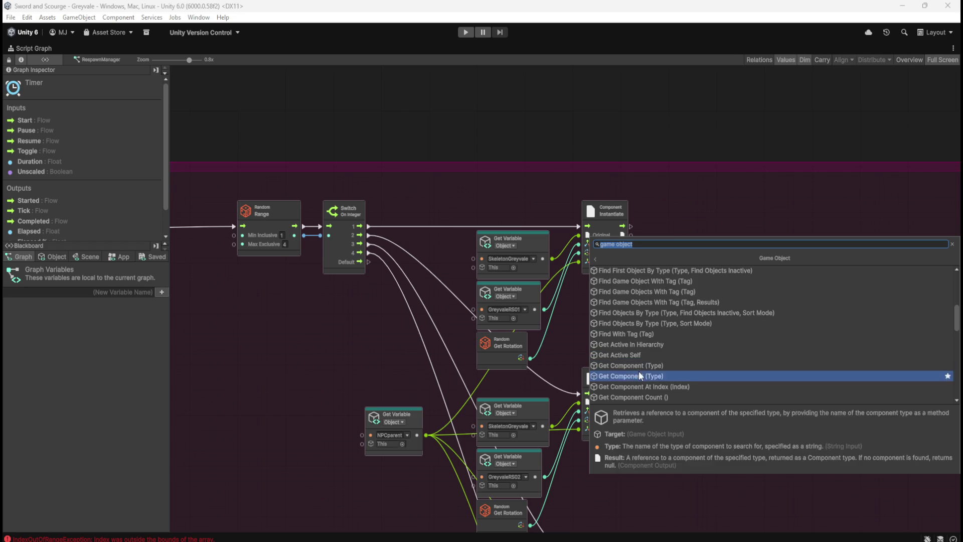
scroll(640, 354, "down", 5)
scroll(642, 354, "down", 6)
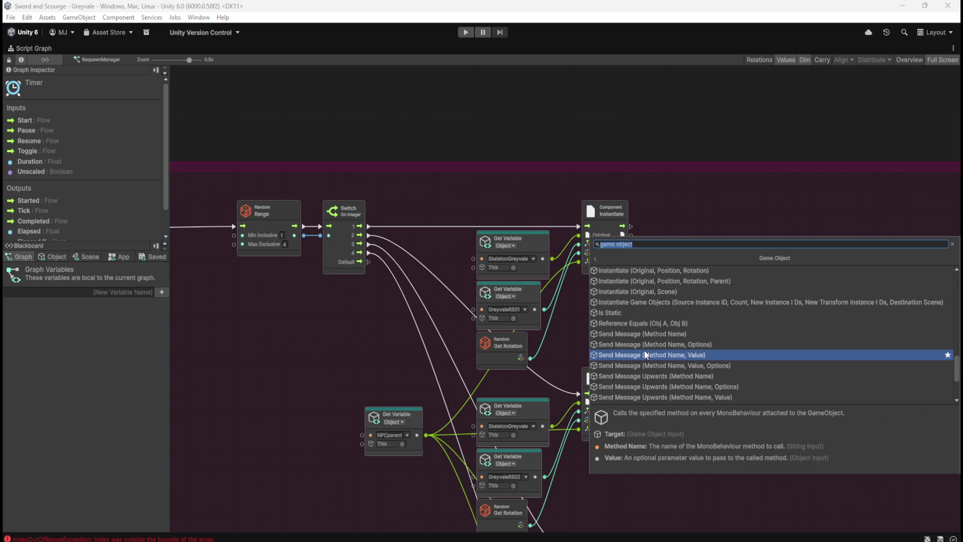
scroll(644, 350, "down", 3)
left_click(629, 324)
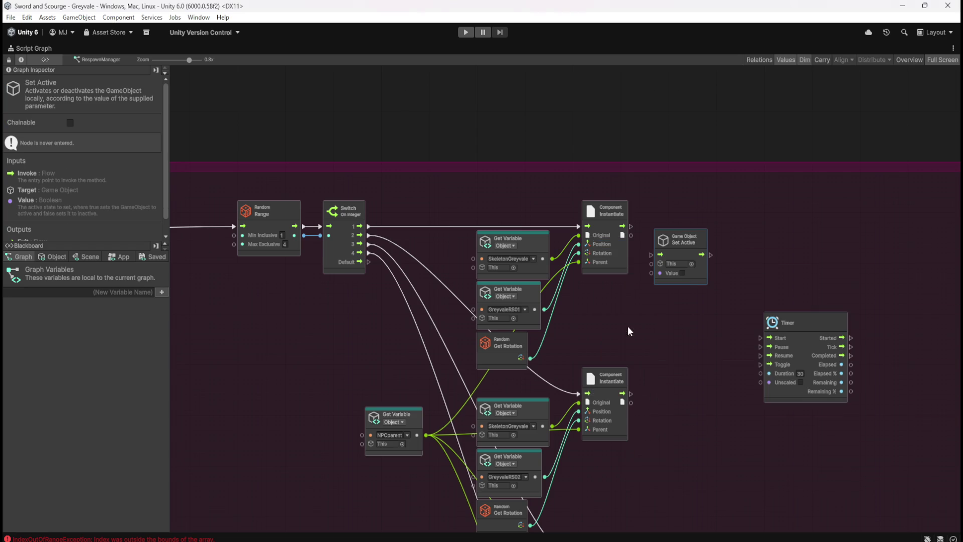
mouse_move(709, 275)
left_mouse_down()
mouse_move(704, 249)
mouse_move(712, 384)
left_mouse_up()
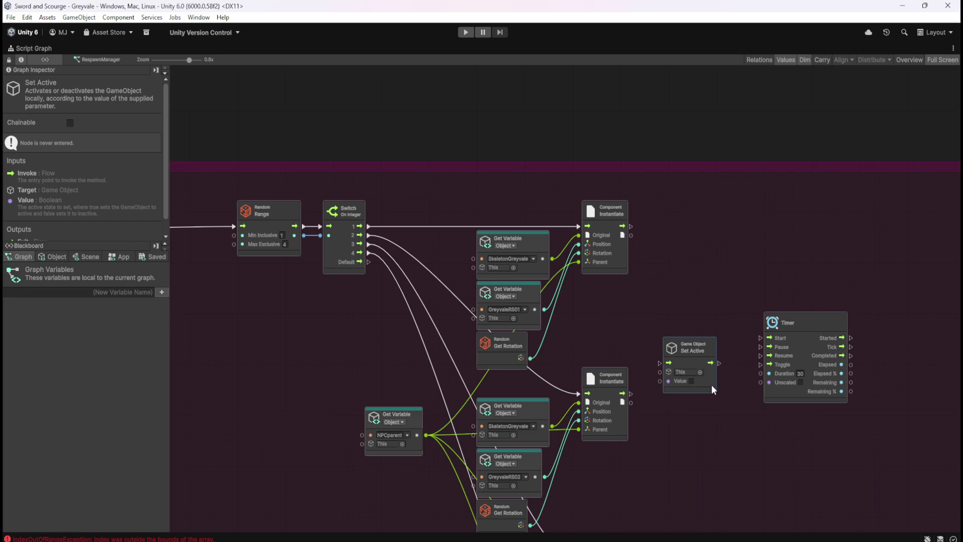
Step: Wire the Instantiate nodes' flow outputs into the Set Active node
left_click_drag(712, 384, 745, 357)
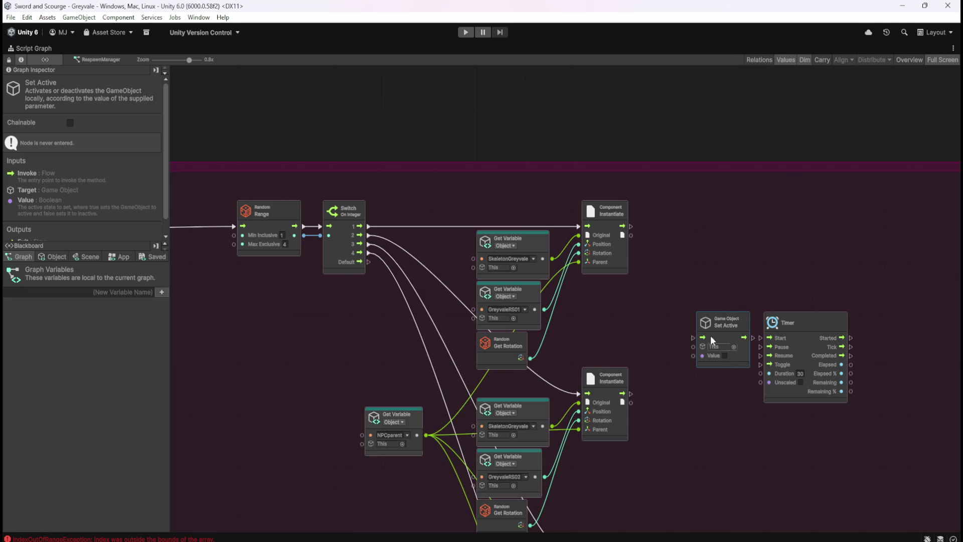
left_click_drag(632, 227, 692, 339)
mouse_move(634, 393)
left_mouse_down()
mouse_move(692, 332)
mouse_move(694, 341)
left_mouse_up()
scroll(668, 411, "down", 5)
mouse_move(628, 402)
left_mouse_down()
mouse_move(660, 337)
mouse_move(690, 179)
left_mouse_up()
scroll(628, 444, "down", 3)
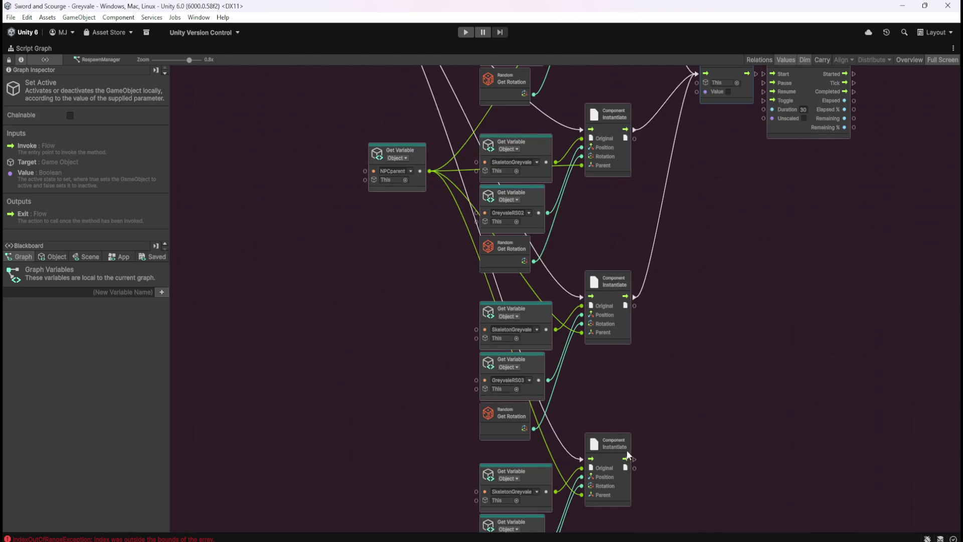
mouse_move(636, 459)
left_mouse_down()
mouse_move(716, 124)
mouse_move(696, 74)
left_mouse_up()
scroll(703, 191, "up", 5)
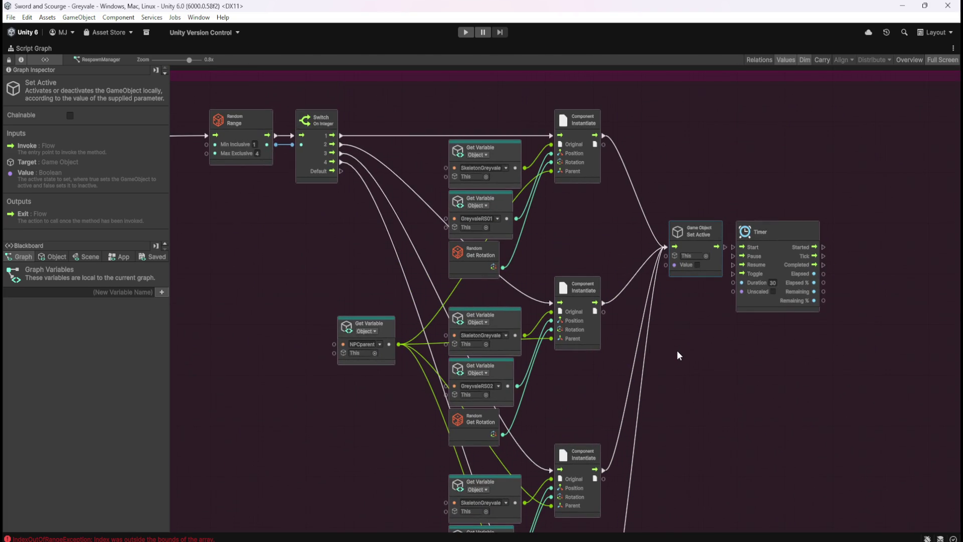
Step: Feed the top Instantiate's spawned object into Set Active's Target and place Set Active beside it
left_click_drag(604, 144, 665, 256)
left_click_drag(603, 311, 666, 256)
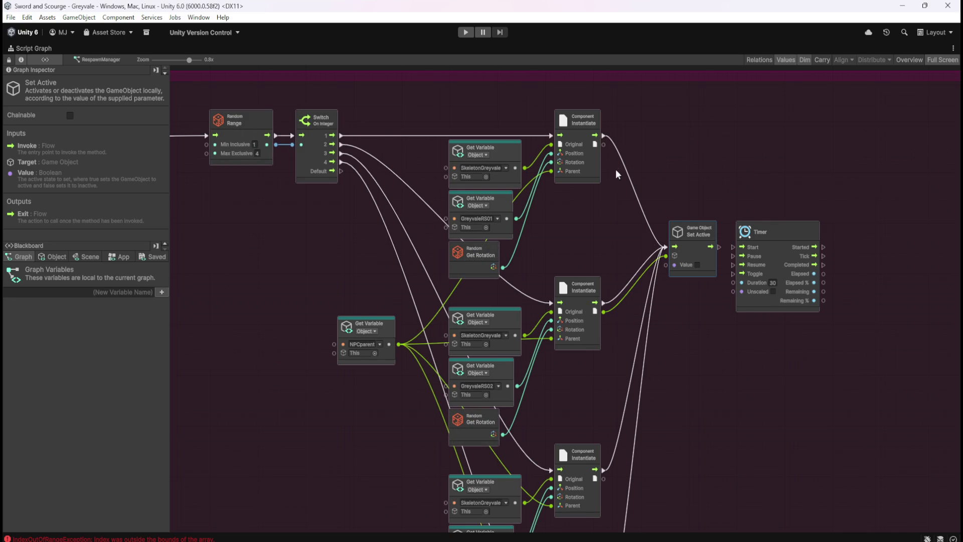
left_click_drag(604, 144, 667, 257)
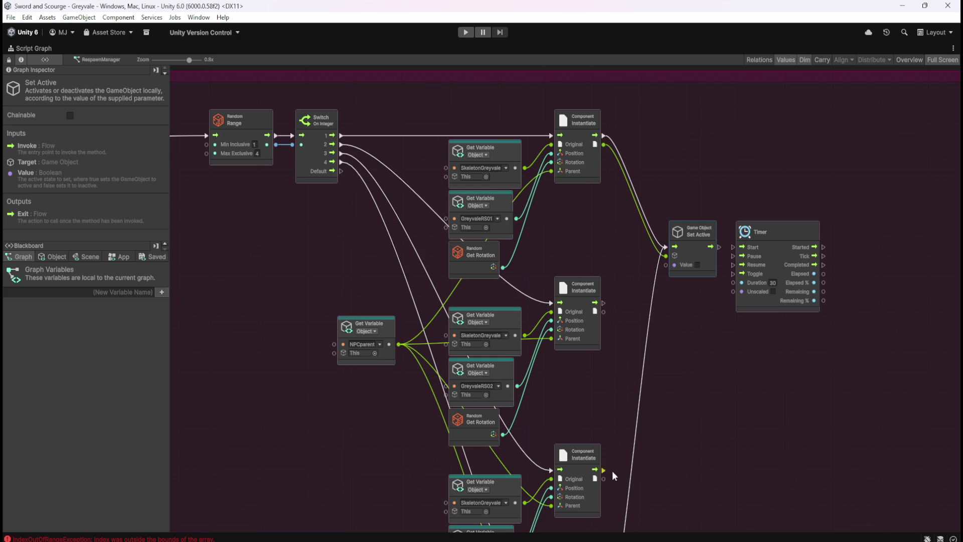
scroll(665, 297, "down", 5)
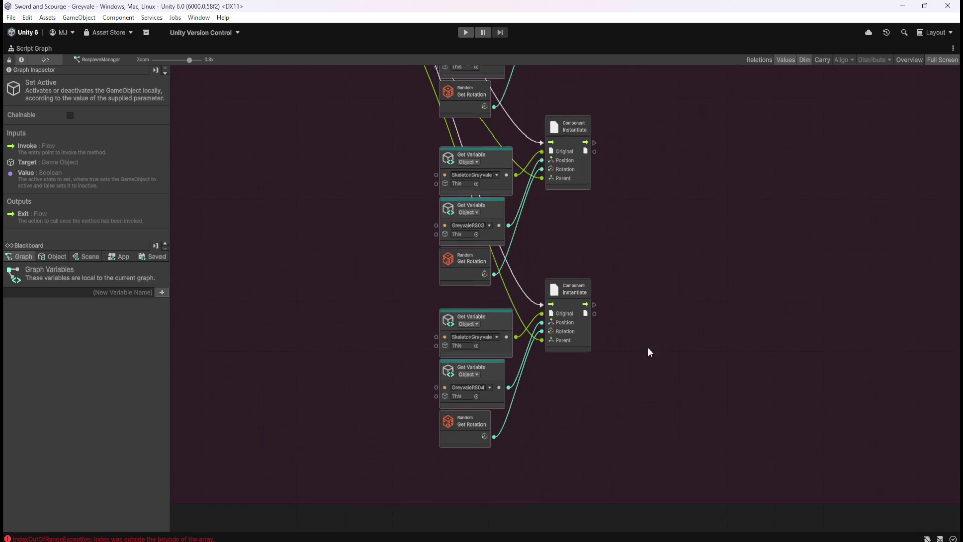
scroll(655, 326, "up", 6)
mouse_move(661, 322)
left_mouse_down()
mouse_move(658, 221)
mouse_move(630, 218)
left_mouse_up()
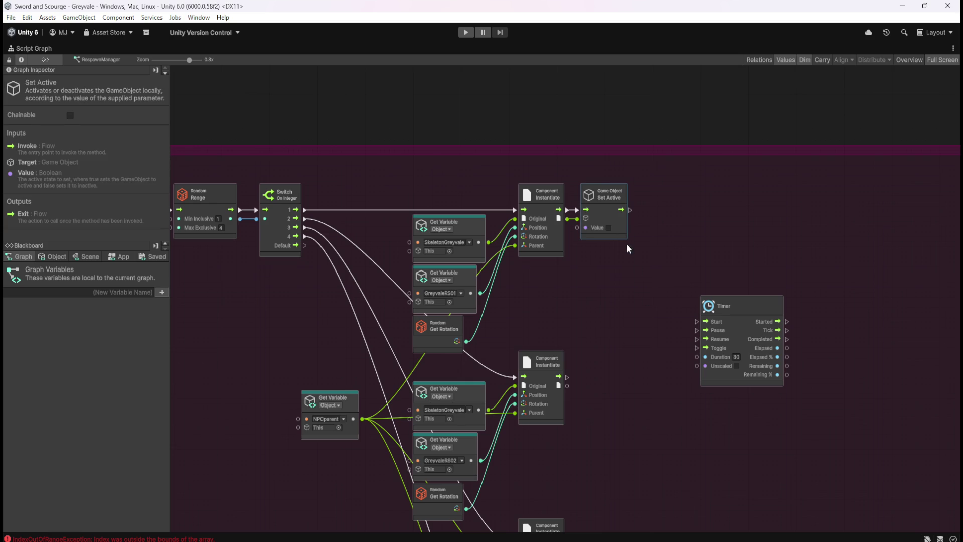
Step: Give each Instantiate its own wired Set Active node using duplicated copies
key("ctrl+d")
mouse_move(581, 327)
left_mouse_down()
mouse_move(604, 389)
mouse_move(623, 400)
left_mouse_up()
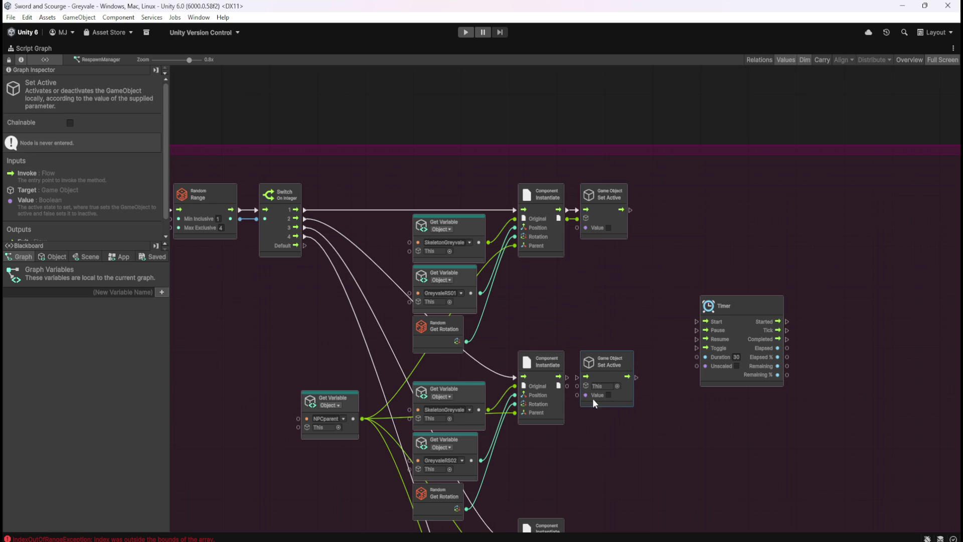
left_click_drag(567, 378, 631, 393)
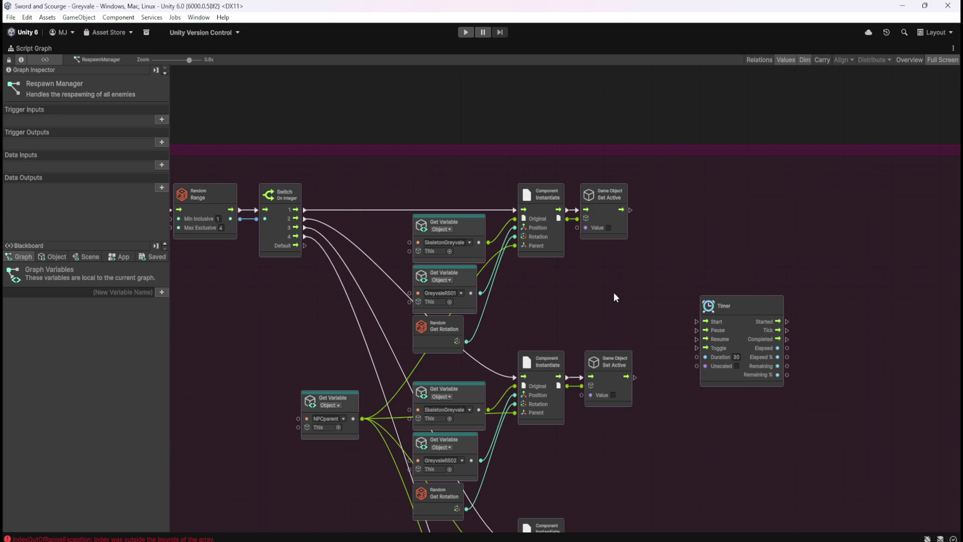
left_click_drag(622, 233, 627, 233)
left_click(631, 245)
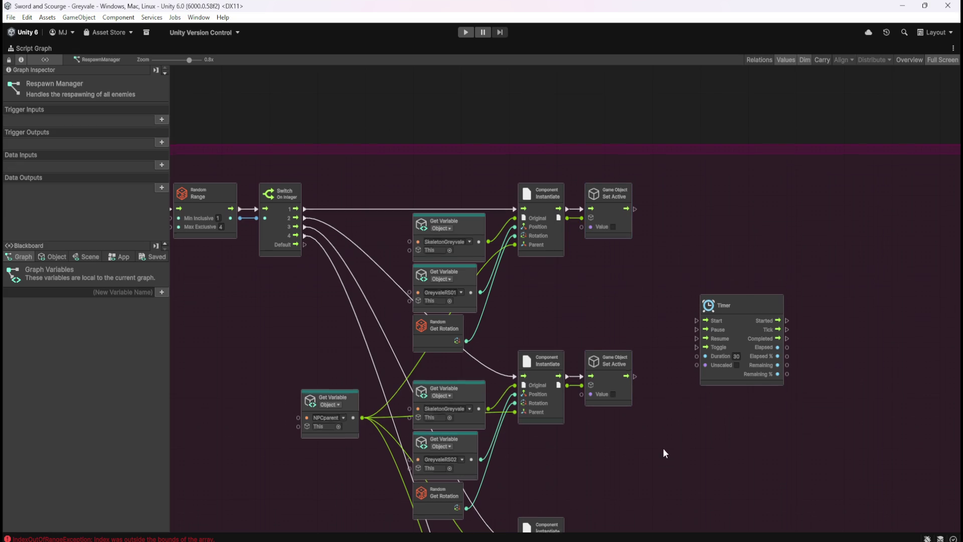
scroll(664, 460, "down", 4)
key("ctrl+v")
mouse_move(577, 315)
left_mouse_down()
mouse_move(634, 375)
mouse_move(636, 364)
left_mouse_up()
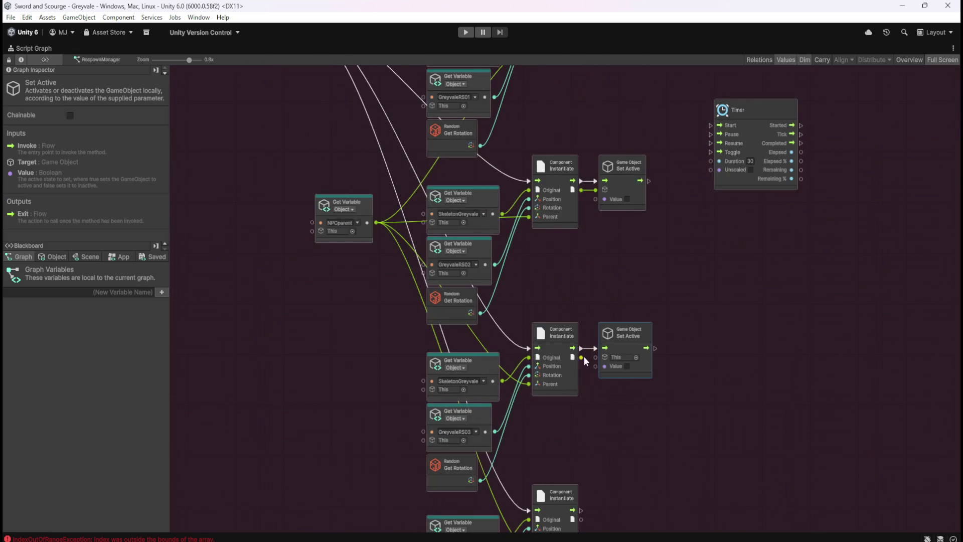
scroll(624, 399, "down", 3)
key("ctrl+d")
left_click_drag(587, 324, 651, 443)
left_click_drag(592, 422, 606, 431)
Step: Connect the top Set Active's output to the 30-second Timer's Start
scroll(582, 367, "up", 8)
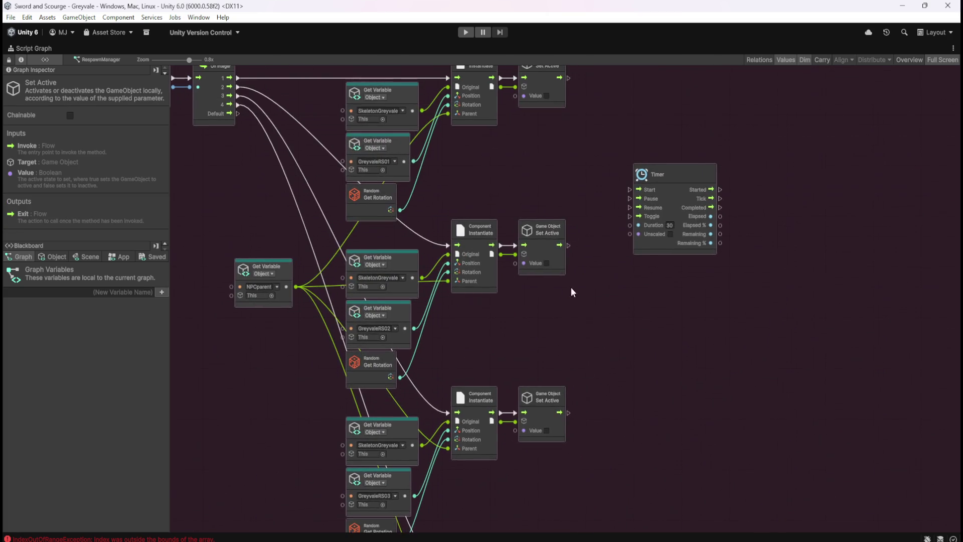
left_click_drag(550, 155, 607, 267)
mouse_move(549, 318)
left_mouse_down()
mouse_move(602, 264)
mouse_move(576, 319)
left_mouse_up()
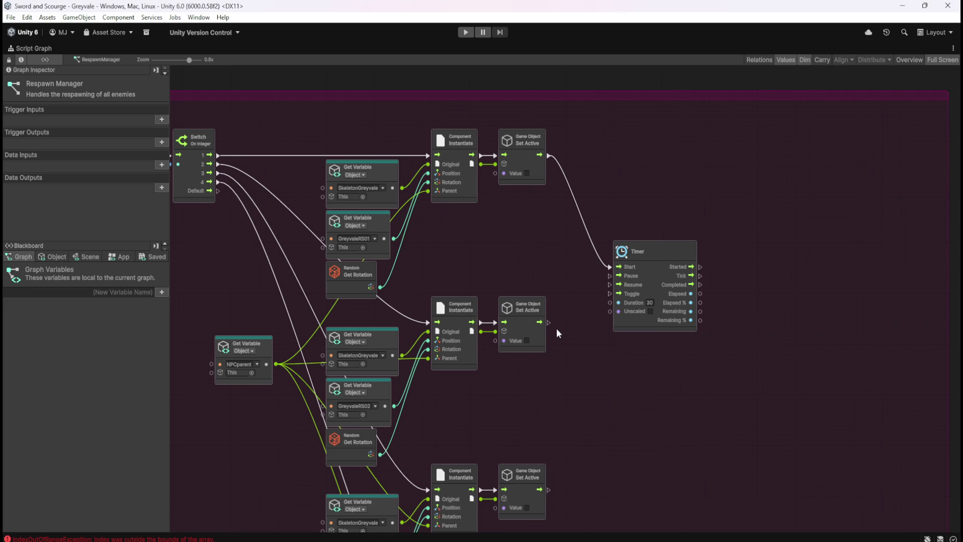
left_click_drag(550, 322, 609, 269)
Step: Move the 30-second Timer beside the top Set Active, start it there, and duplicate one for the middle branch
right_click(609, 267)
mouse_move(664, 257)
left_mouse_down()
mouse_move(624, 127)
mouse_move(624, 145)
left_mouse_up()
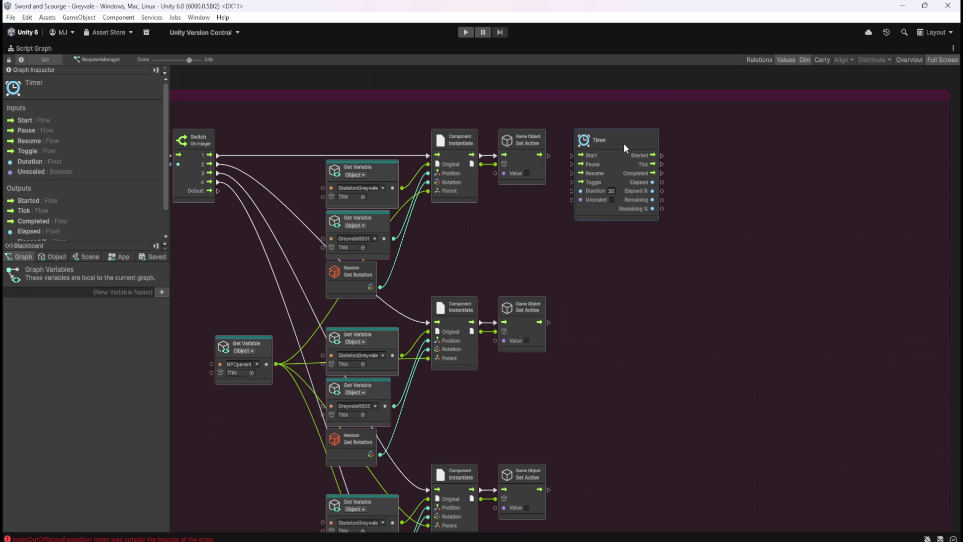
left_click_drag(548, 156, 571, 156)
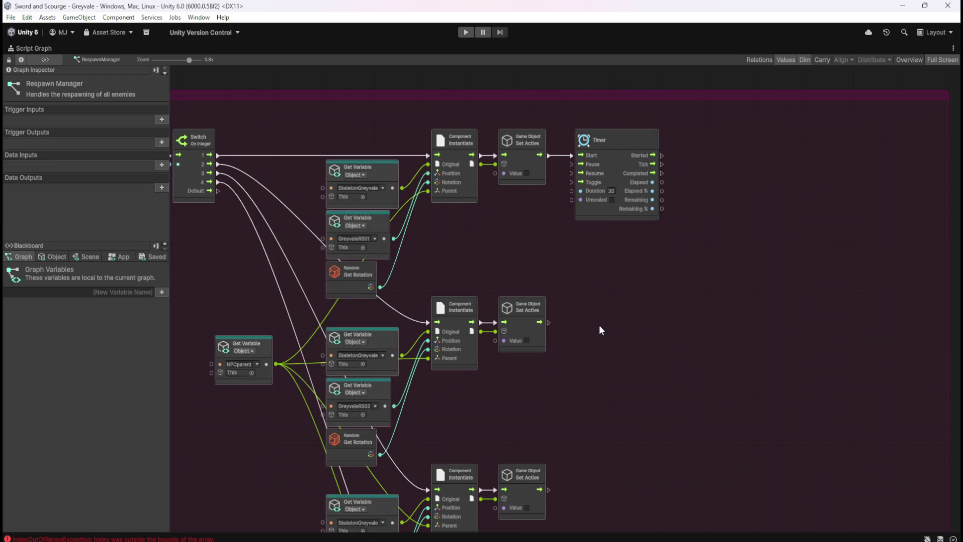
left_click(631, 144)
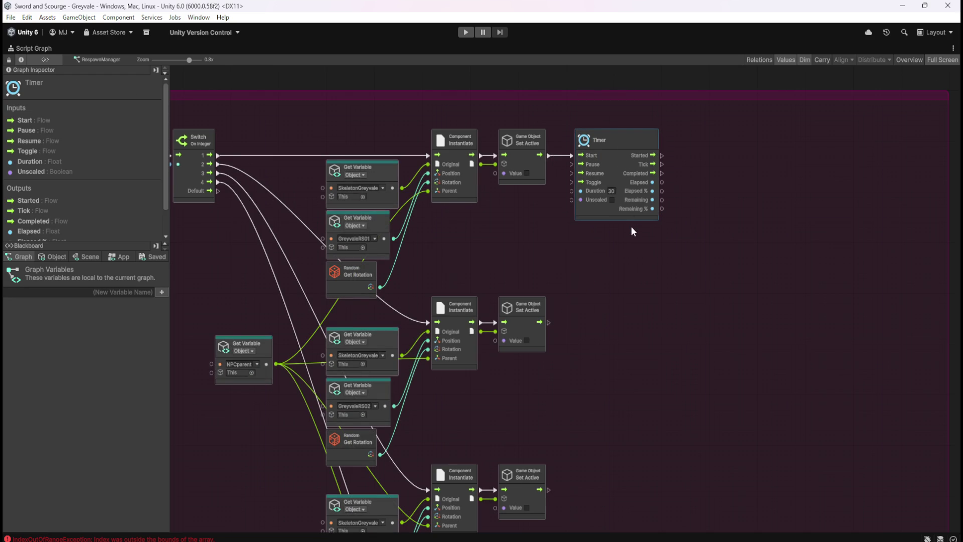
key("ctrl+d")
left_click_drag(584, 262, 637, 301)
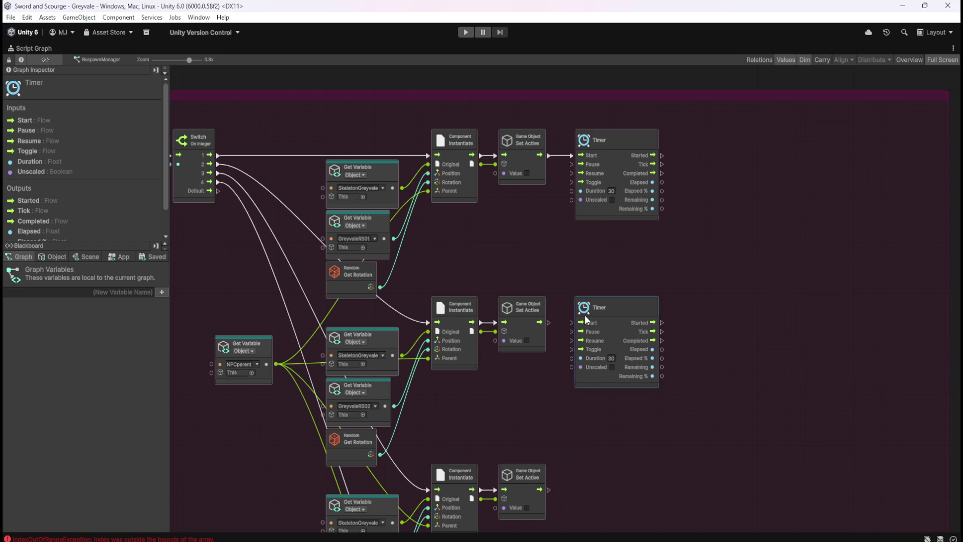
left_click_drag(540, 323, 572, 322)
Step: Add 30-second Timers for the two lower branches, each started by its Set Active
left_click_drag(603, 450, 631, 291)
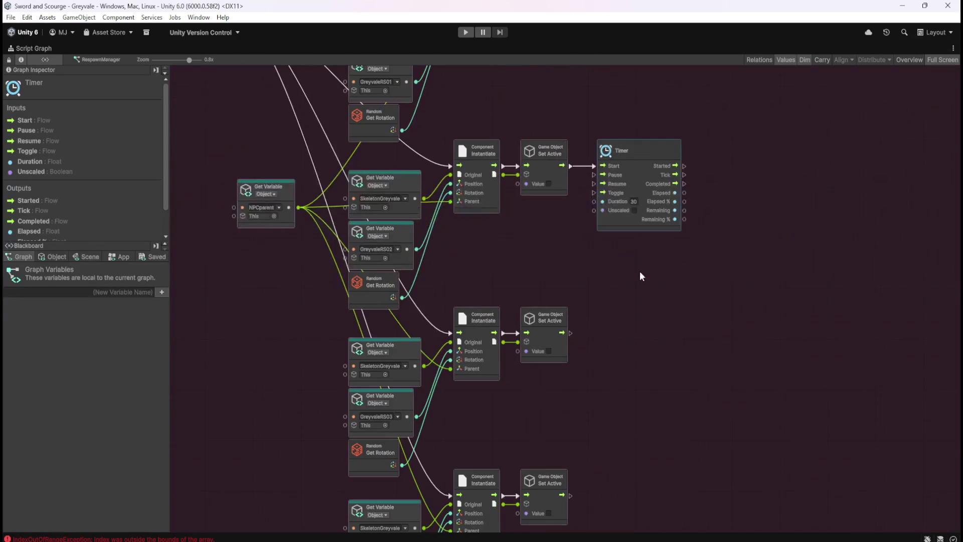
key("ctrl+d")
left_click_drag(591, 261, 656, 311)
left_click_drag(571, 332, 590, 333)
left_click(718, 336)
left_click(664, 315)
left_click_drag(646, 315, 651, 315)
left_click(658, 424)
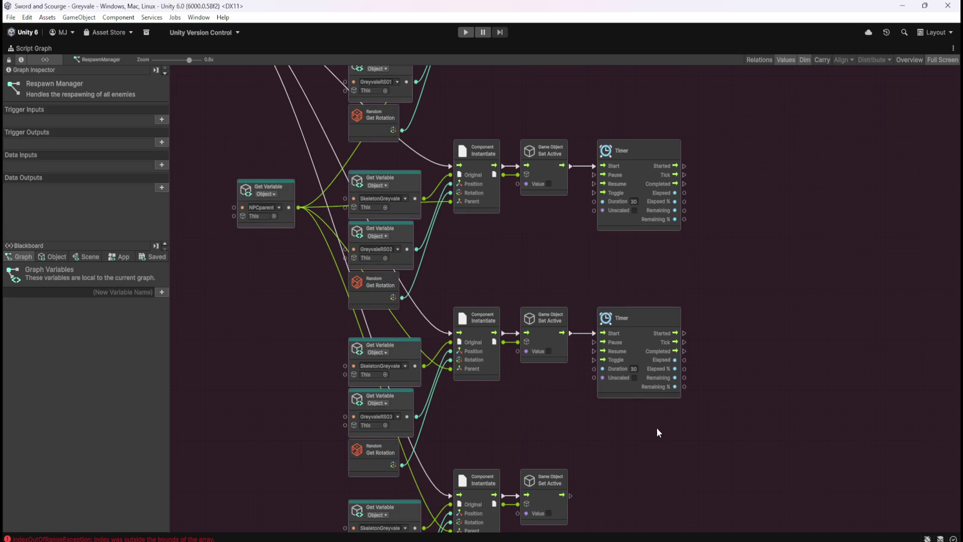
left_click_drag(659, 425, 671, 289)
key("ctrl+v")
mouse_move(592, 269)
left_mouse_down()
mouse_move(684, 277)
mouse_move(677, 355)
mouse_move(680, 340)
left_mouse_up()
left_click_drag(586, 354, 609, 354)
Step: Copy the bottom Set Active node and place the copy after the lower Timer
left_click_drag(770, 264, 717, 336)
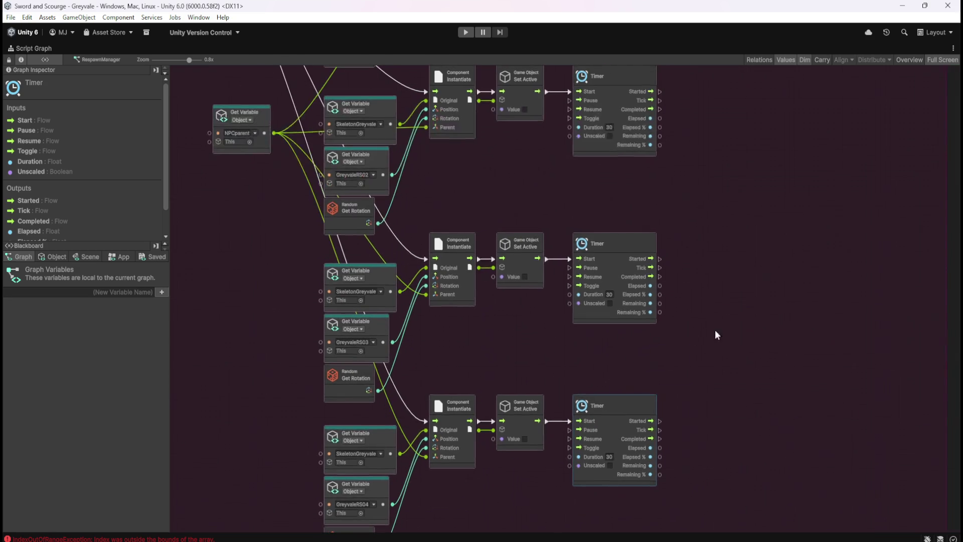
left_click(528, 430)
key("ctrl+c")
key("ctrl+v")
mouse_move(576, 329)
left_mouse_down()
mouse_move(745, 449)
mouse_move(731, 462)
left_mouse_up()
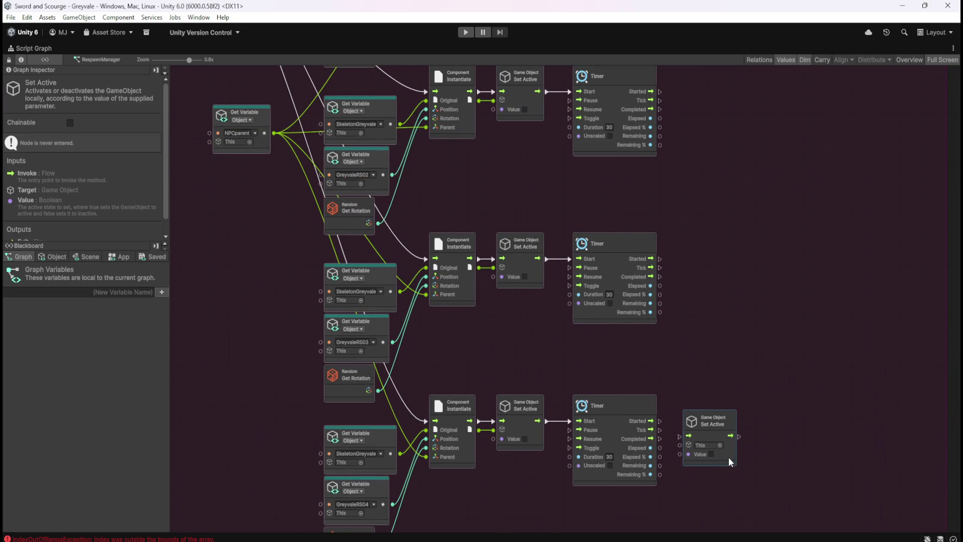
Step: Tick Value on the new Set Active and place copies after the top, middle and bottom Timers
left_click(711, 454)
left_click(746, 405)
left_click(718, 424)
key("ctrl+c")
key("ctrl+v")
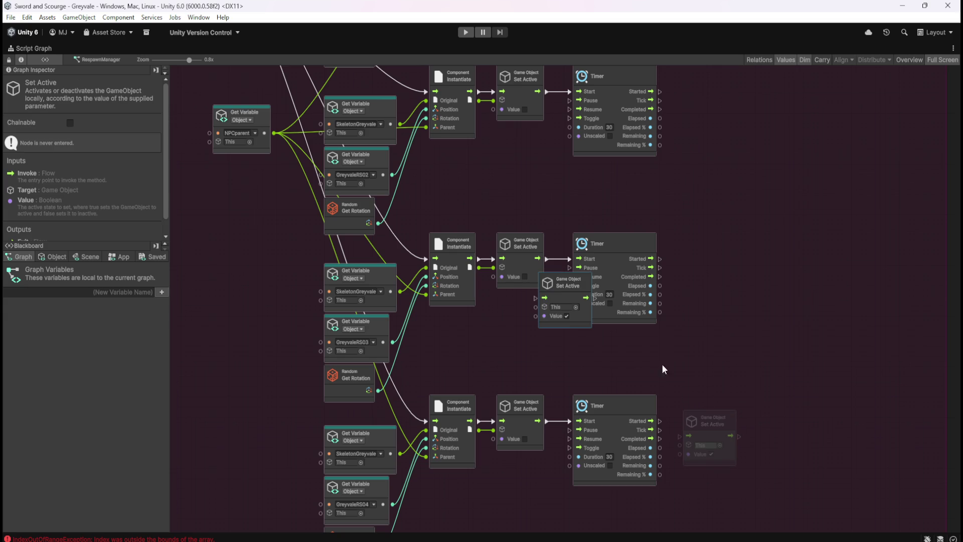
left_click_drag(587, 325, 728, 302)
left_click_drag(766, 161, 700, 293)
key("ctrl+v")
mouse_move(588, 330)
left_mouse_down()
mouse_move(673, 371)
mouse_move(691, 264)
left_mouse_up()
scroll(687, 263, "up", 5)
key("ctrl+v")
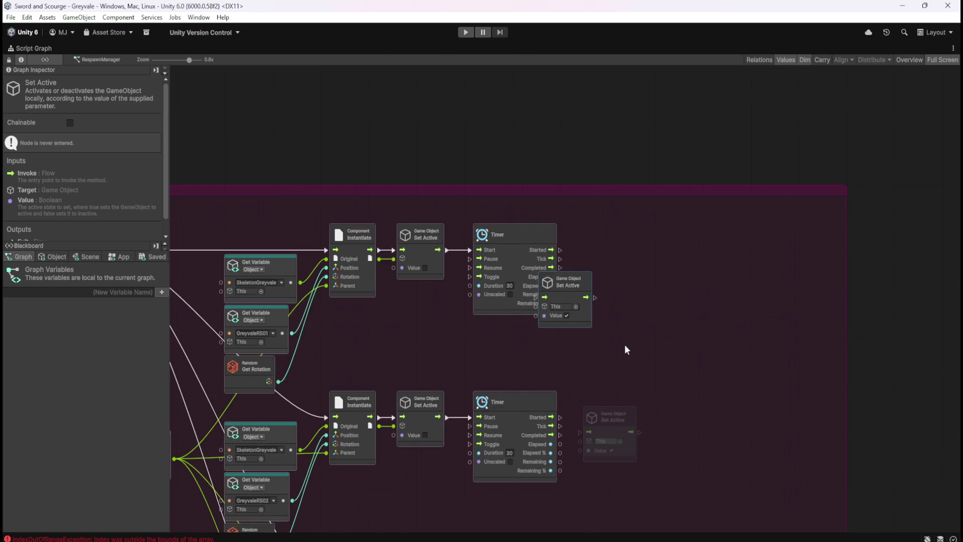
mouse_move(592, 324)
left_mouse_down()
mouse_move(636, 389)
mouse_move(634, 274)
mouse_move(635, 285)
left_mouse_up()
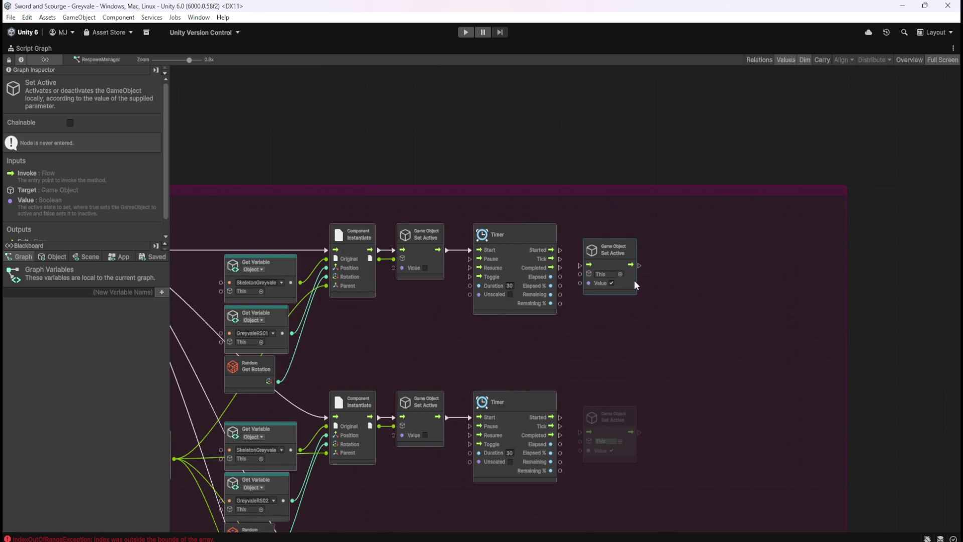
Step: Wire each Timer's Completed into its Set Active, targeting the branch's instantiated skeleton
mouse_move(560, 267)
left_mouse_down()
mouse_move(580, 266)
mouse_move(396, 279)
mouse_move(379, 261)
left_mouse_up()
left_click_drag(596, 356, 627, 275)
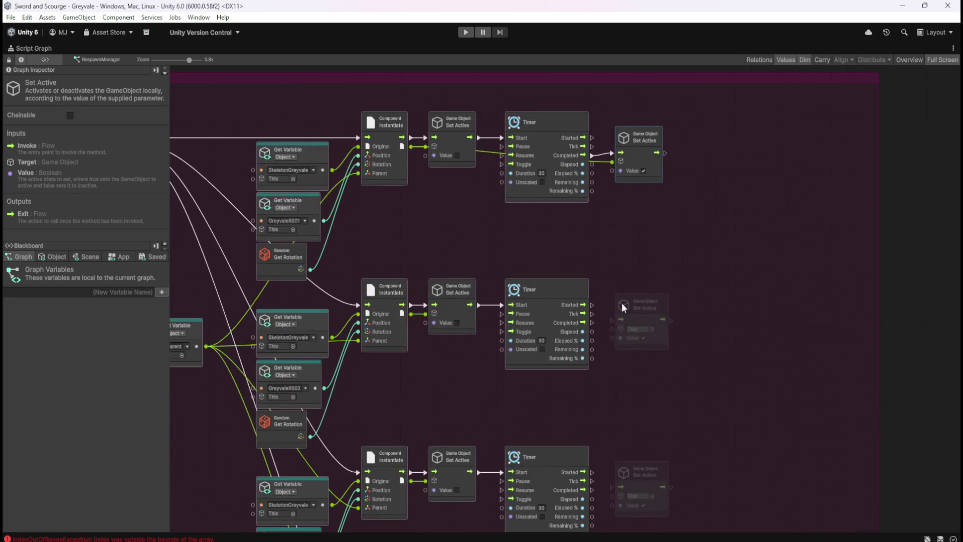
mouse_move(592, 322)
left_mouse_down()
mouse_move(613, 319)
mouse_move(411, 313)
left_mouse_up()
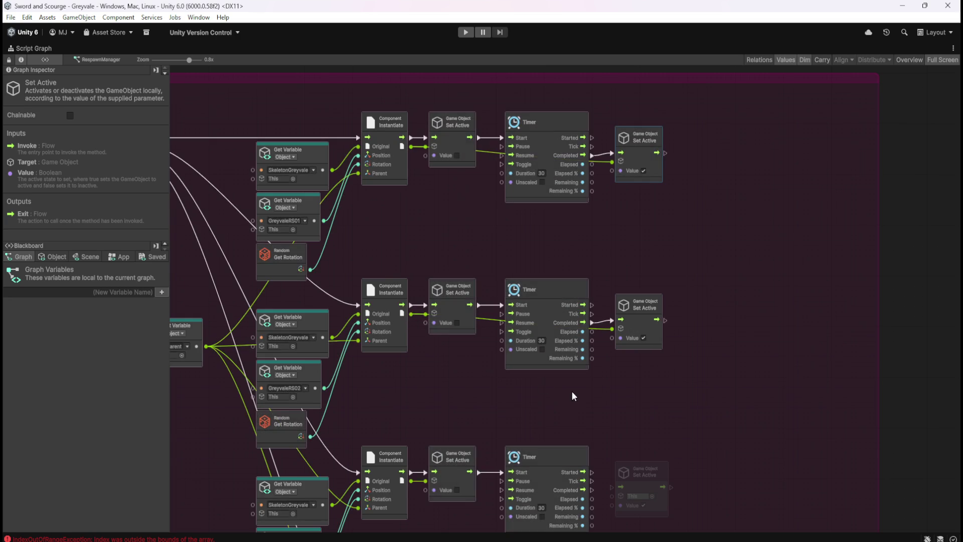
left_click_drag(622, 378, 631, 299)
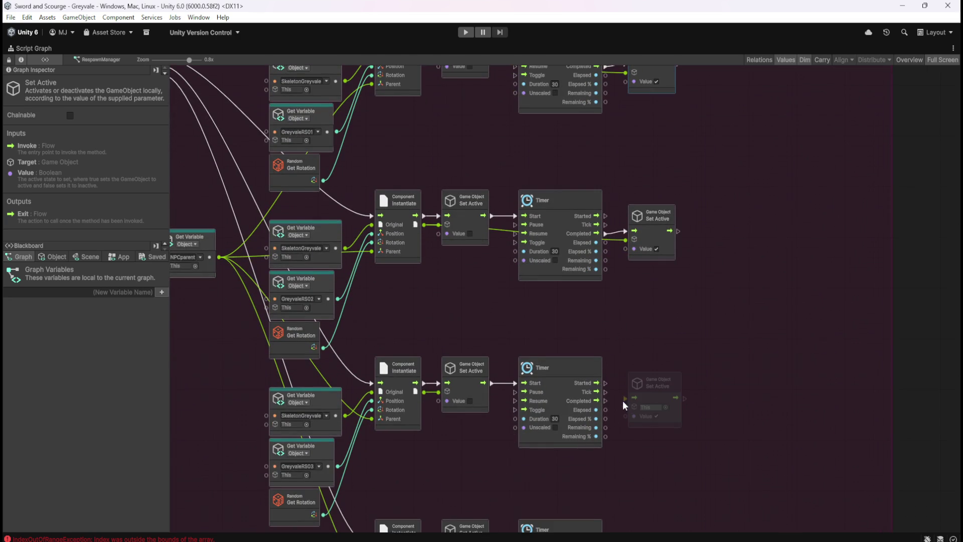
mouse_move(605, 401)
left_mouse_down()
mouse_move(626, 400)
mouse_move(592, 414)
mouse_move(424, 392)
left_mouse_up()
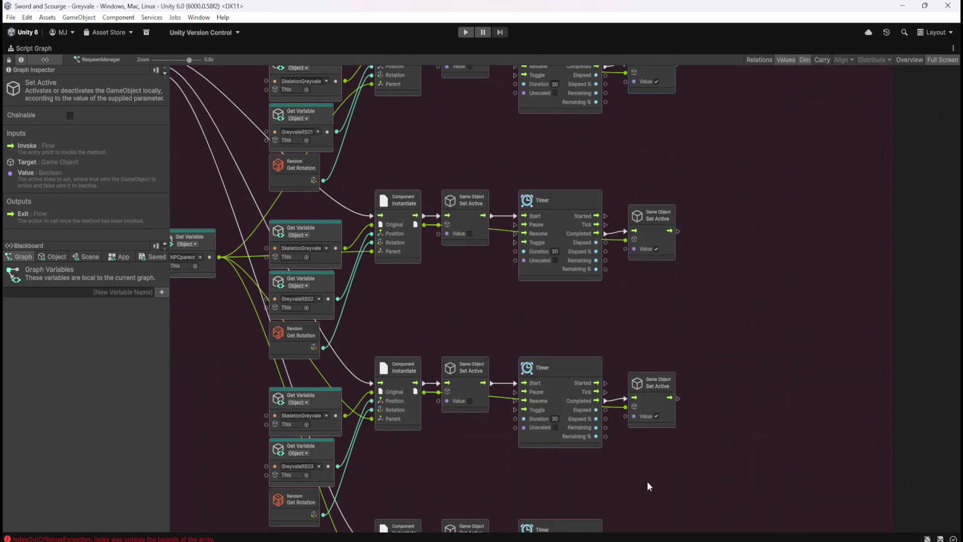
key("ctrl+z")
key("ctrl+z")
mouse_move(646, 385)
left_mouse_down()
mouse_move(666, 381)
mouse_move(495, 390)
mouse_move(466, 377)
left_mouse_up()
left_click(721, 309)
Step: Pull the spawn group's right edge in to fit its nodes, then un-maximize the Script Graph with Shift+Space
scroll(718, 321, "down", 5)
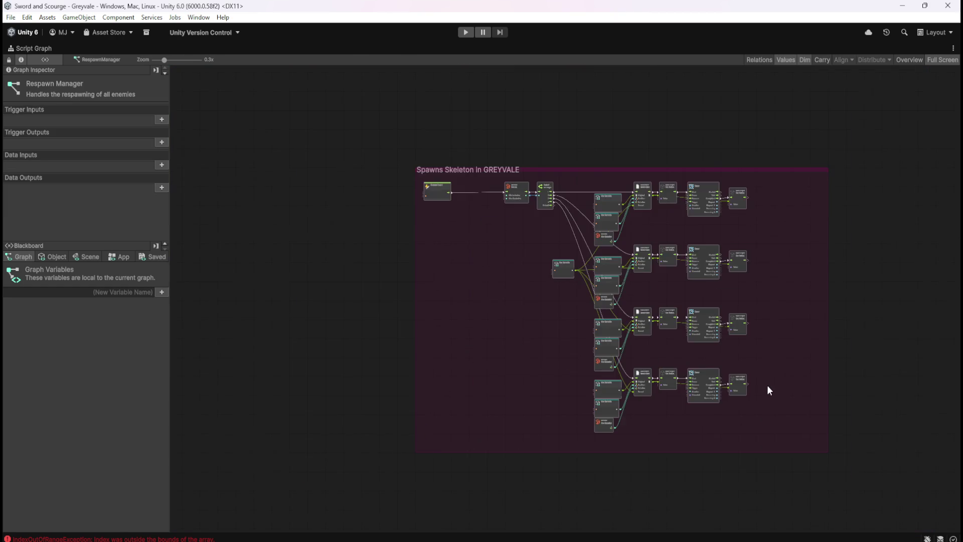
scroll(768, 387, "up", 2)
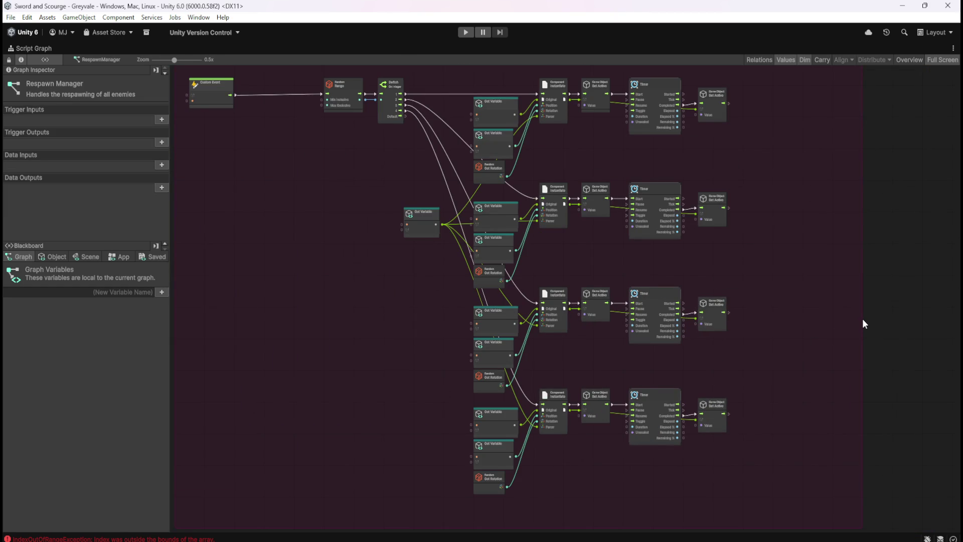
scroll(863, 318, "up", 2)
scroll(872, 321, "up", 1)
left_click_drag(859, 319, 716, 359)
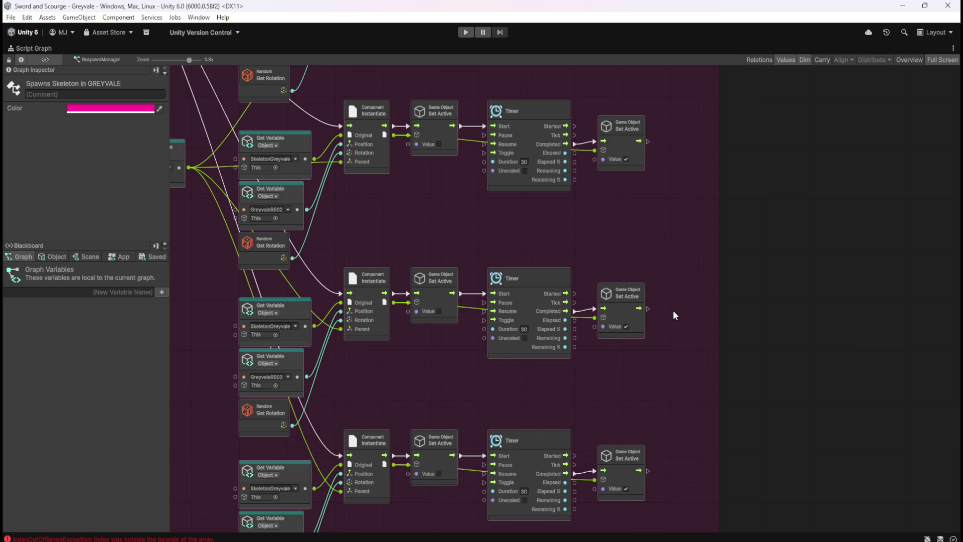
mouse_move(474, 387)
left_mouse_down()
mouse_move(763, 343)
mouse_move(691, 369)
left_mouse_up()
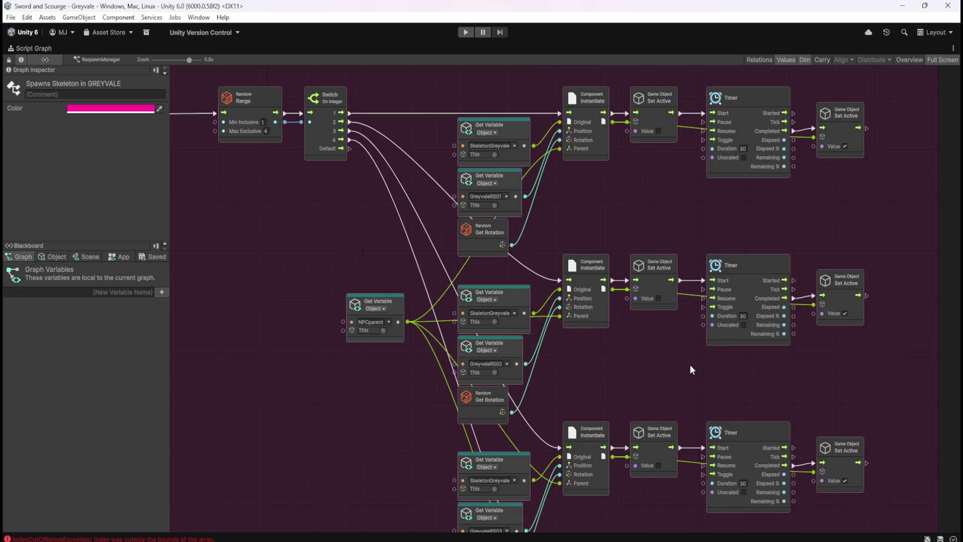
key("shift+space")
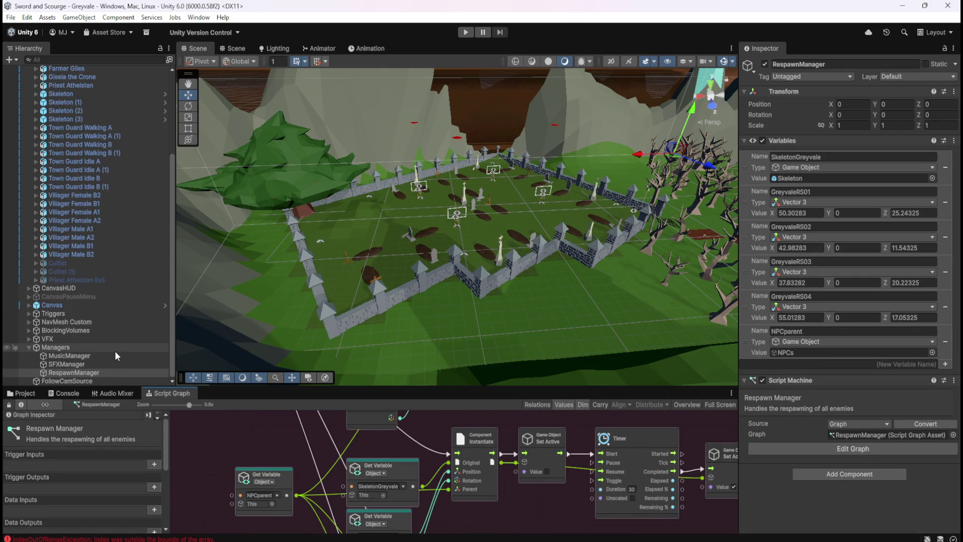
Step: Open the Skeleton prefab from Prefabs > Enemies and untick its active checkbox
left_click(23, 393)
left_click(132, 449)
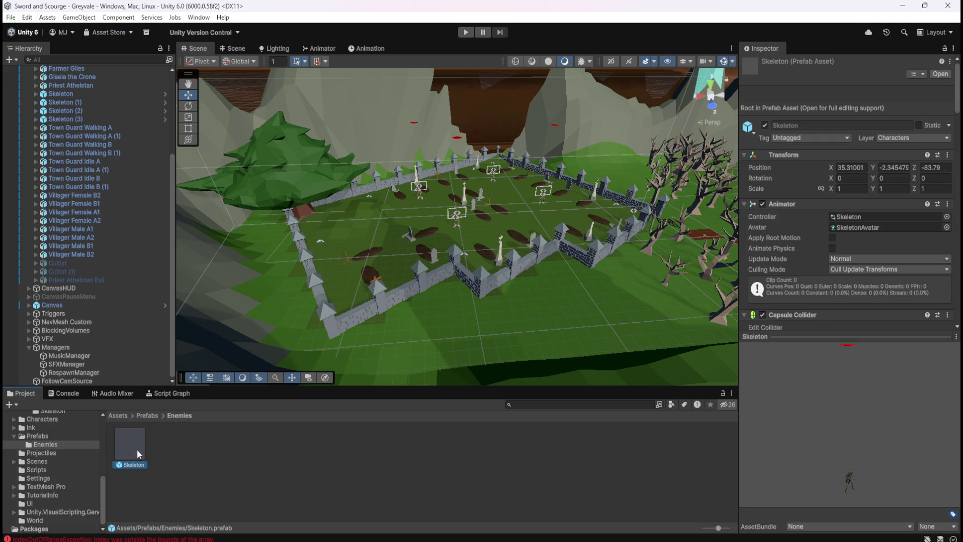
double_click(134, 444)
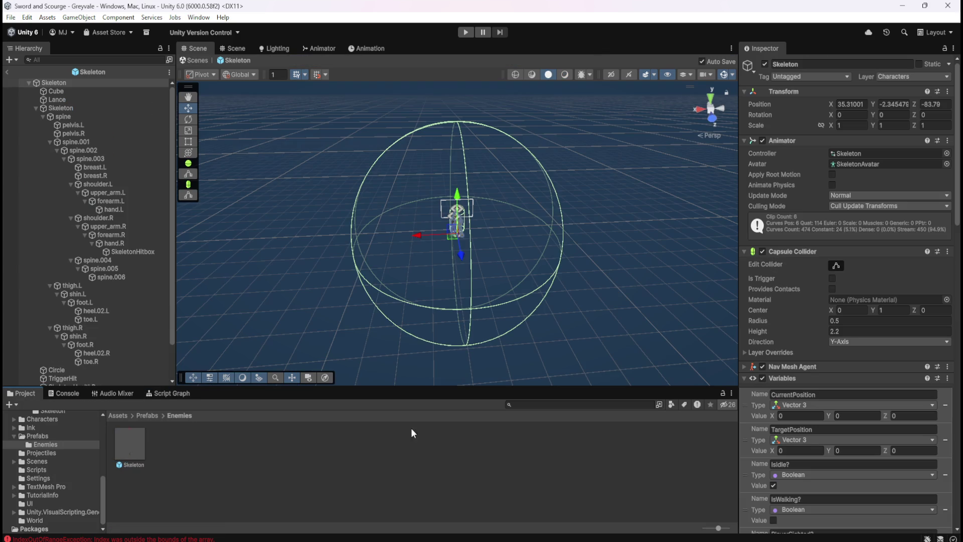
left_click(765, 65)
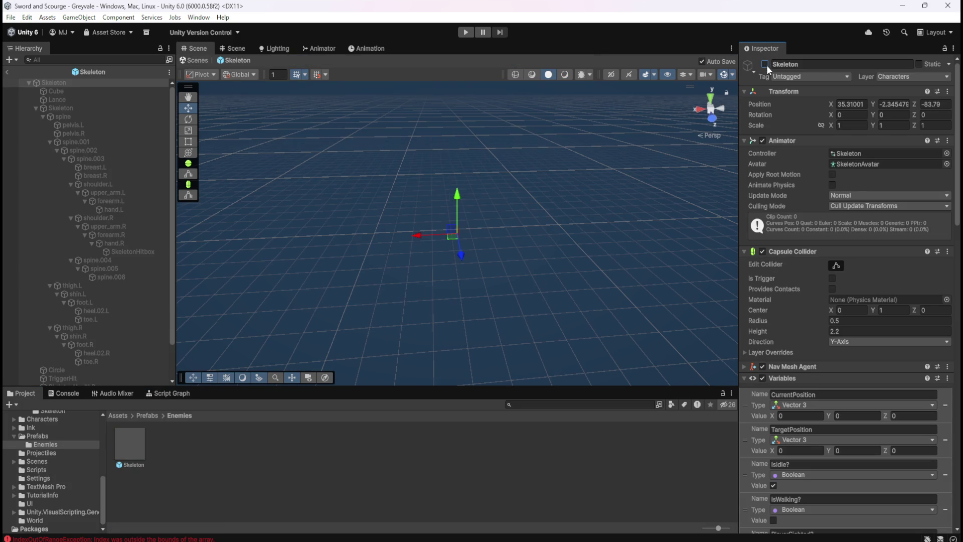
left_click(766, 64)
left_click(766, 64)
Step: Return to the Greyvale scene and maximize the RespawnManager Script Graph
left_click(6, 73)
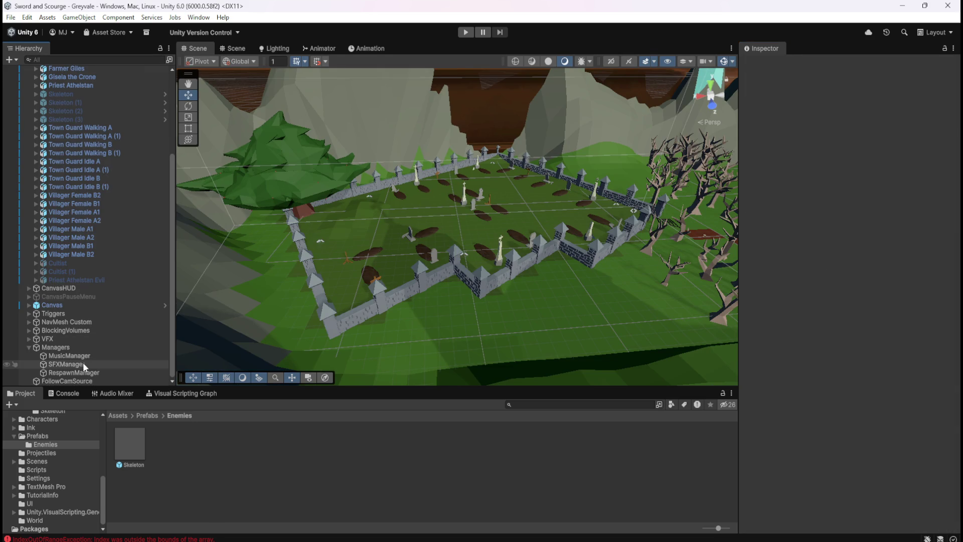
left_click(80, 372)
left_click(171, 393)
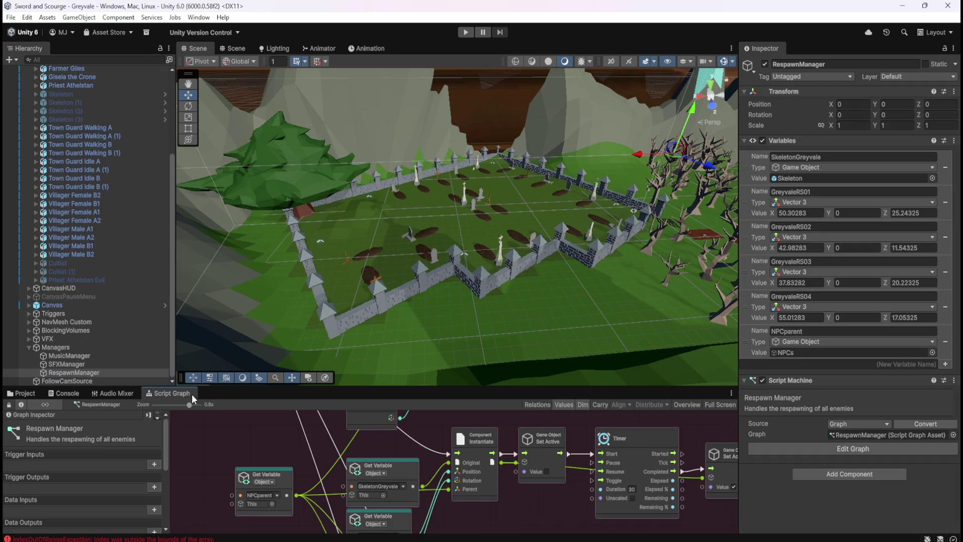
key("shift+space")
scroll(559, 331, "down", 3)
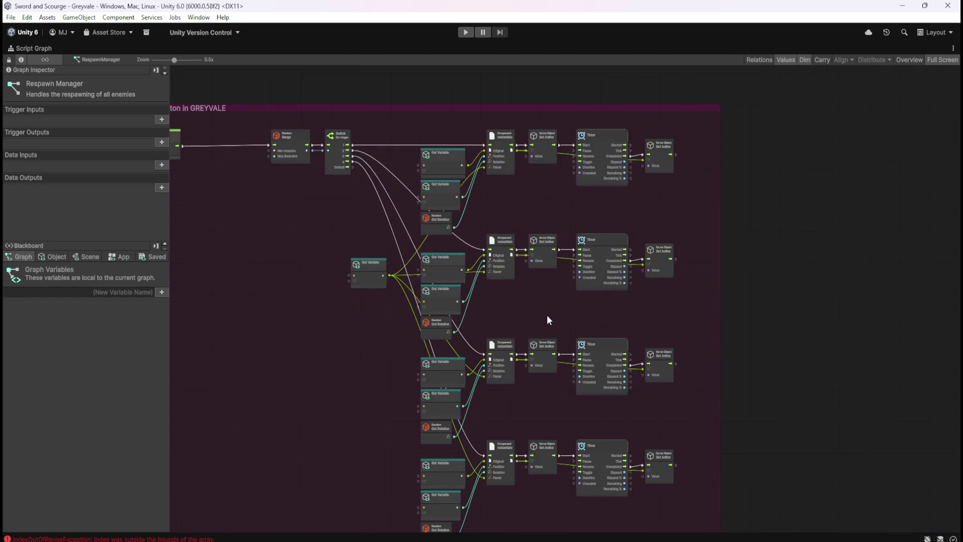
Step: Delete the four Set Active nodes after each Instantiate and slide the Timer columns left
mouse_move(542, 121)
left_mouse_down()
mouse_move(561, 255)
mouse_move(552, 477)
mouse_move(551, 460)
left_mouse_up()
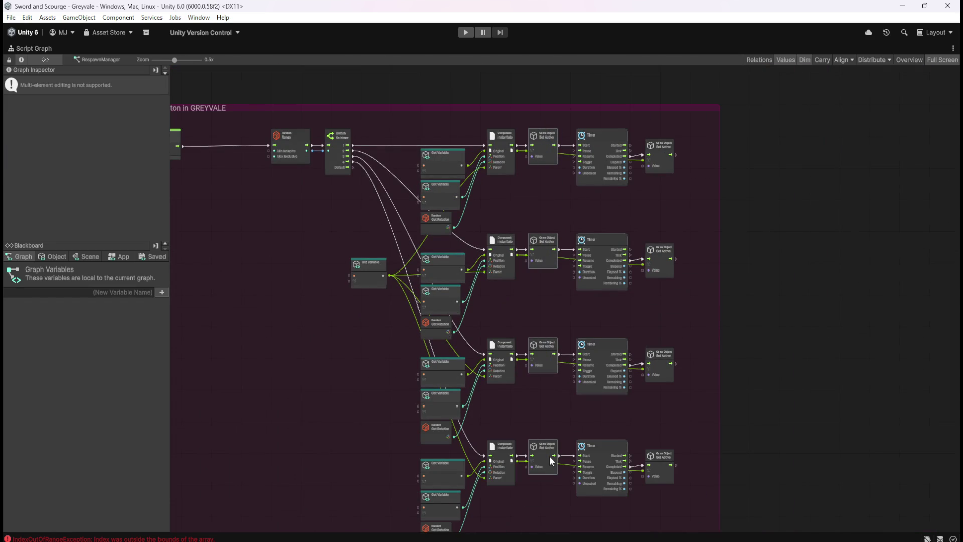
key("Delete")
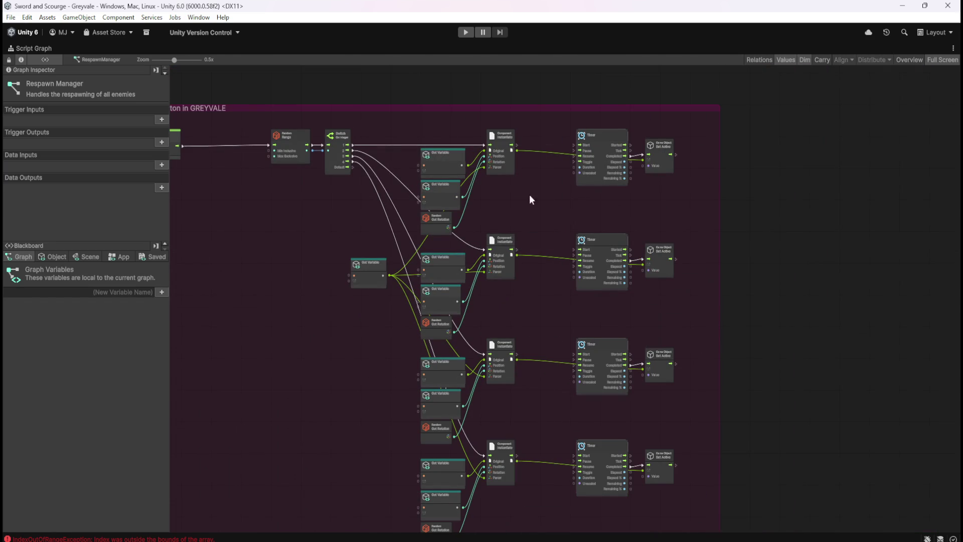
mouse_move(546, 133)
left_mouse_down()
mouse_move(699, 516)
mouse_move(681, 417)
left_mouse_up()
left_click_drag(625, 191, 583, 188)
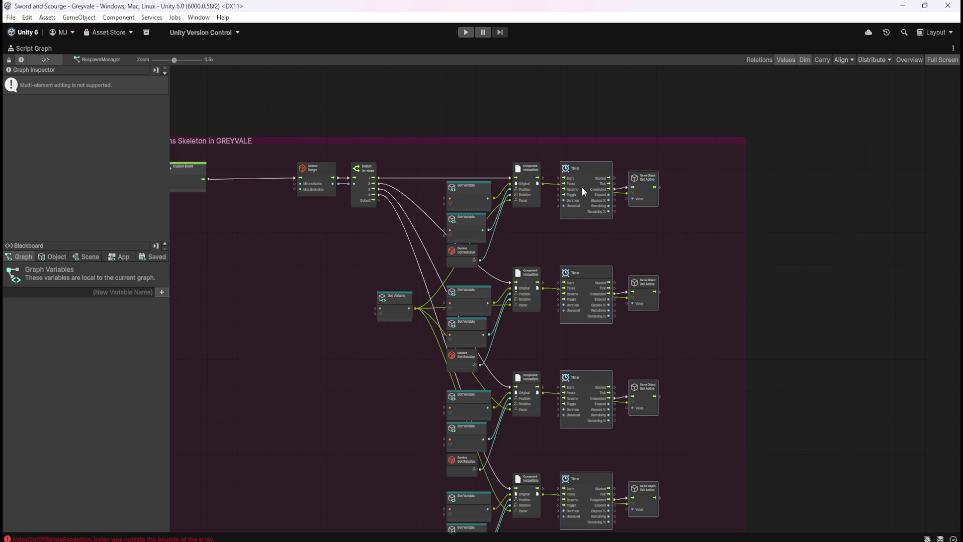
left_click(735, 204)
scroll(742, 189, "up", 1)
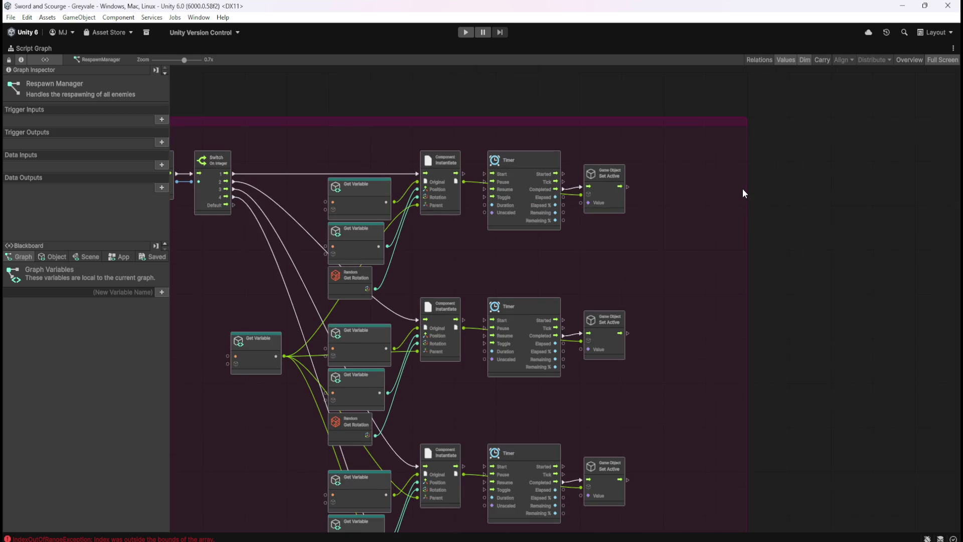
Step: Pull the spawn group's right edge inward and nudge the lower Timer node into line
scroll(748, 188, "up", 3)
left_click_drag(747, 188, 638, 218)
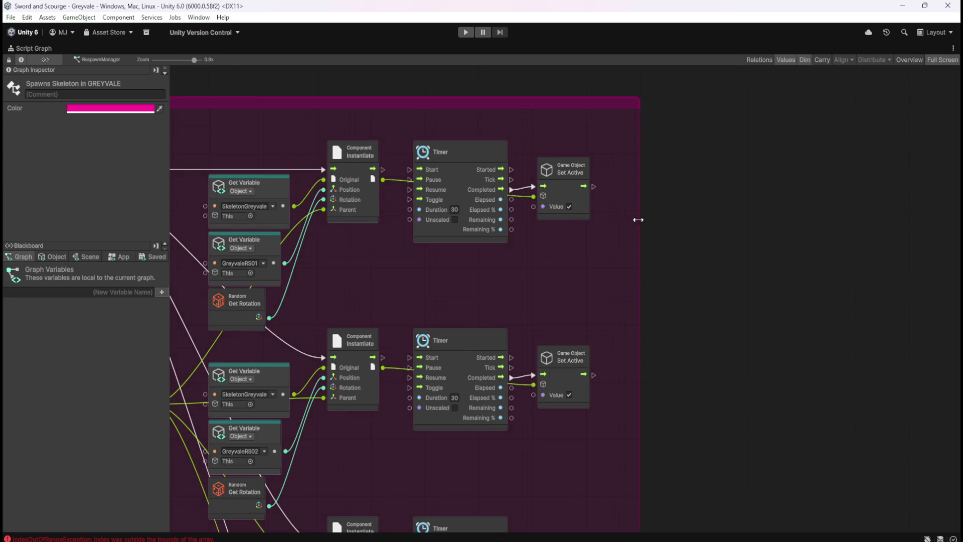
left_click_drag(437, 340, 436, 335)
left_click(448, 285)
Step: Connect each Instantiate node's output to its Timer's Start port
left_click_drag(441, 267, 498, 285)
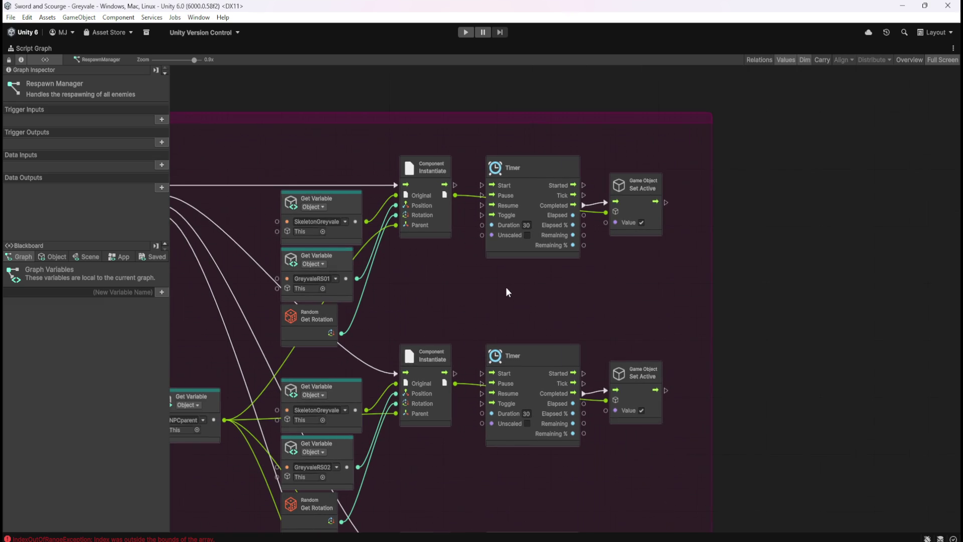
left_click_drag(483, 185, 483, 185)
scroll(619, 304, "down", 5)
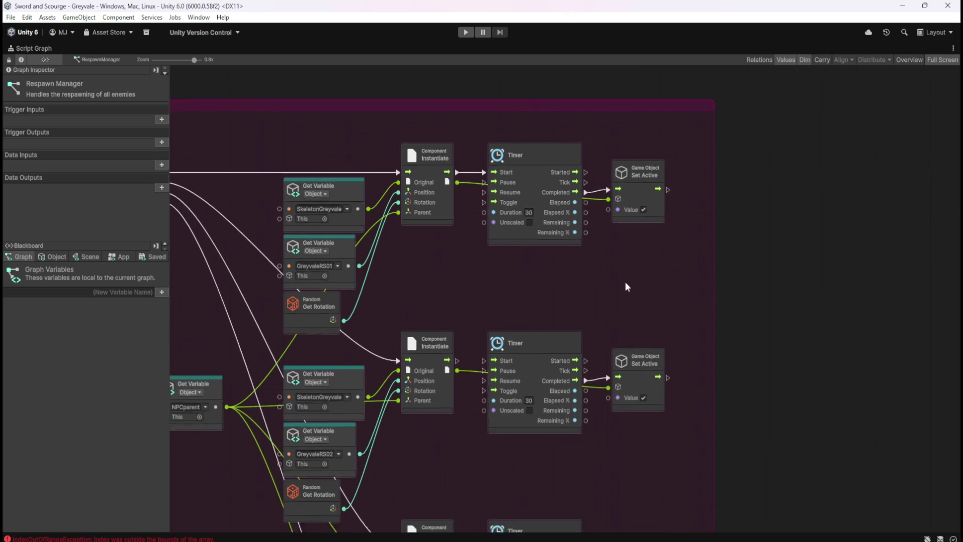
left_click_drag(507, 277, 506, 276)
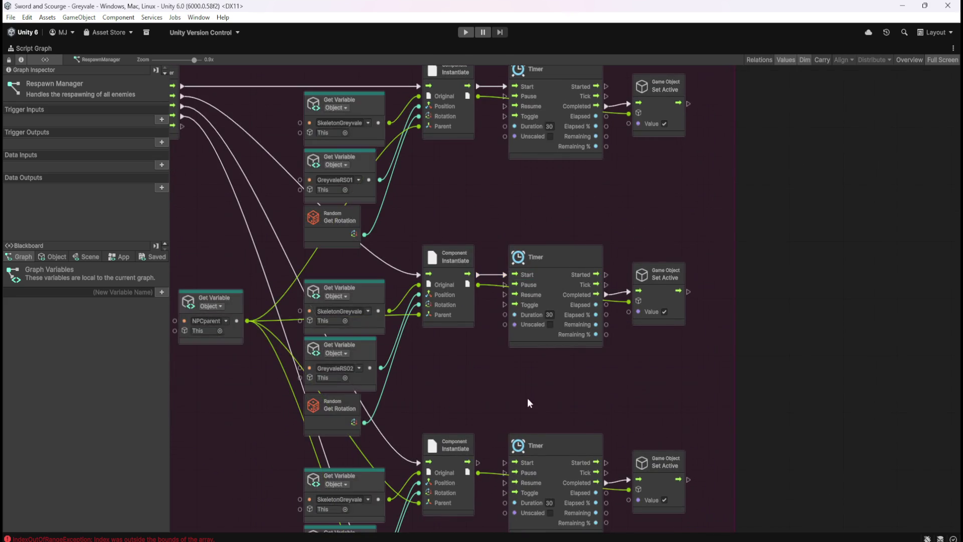
scroll(522, 351, "down", 5)
mouse_move(501, 326)
left_mouse_down()
mouse_move(528, 326)
mouse_move(497, 351)
mouse_move(525, 348)
left_mouse_up()
scroll(510, 432, "down", 5)
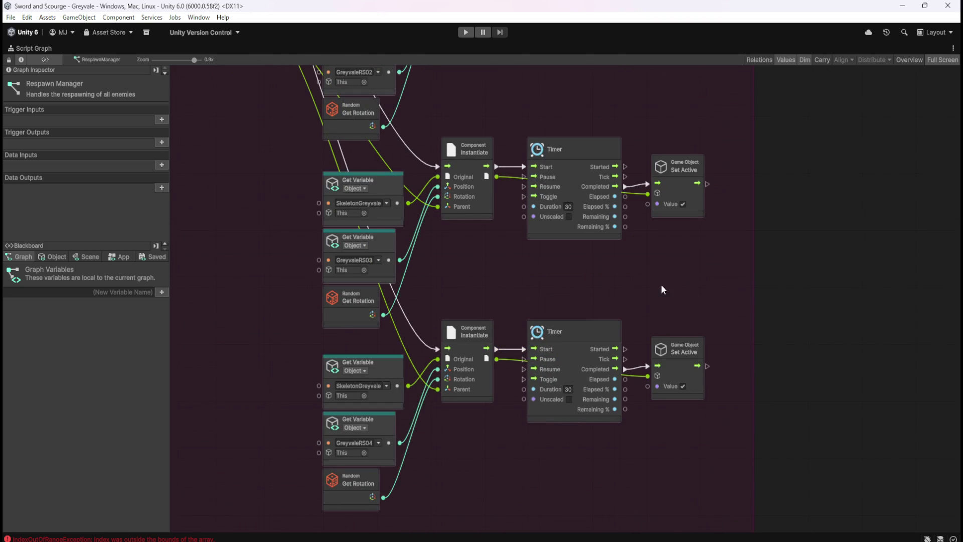
scroll(690, 279, "down", 4)
scroll(752, 441, "down", 2)
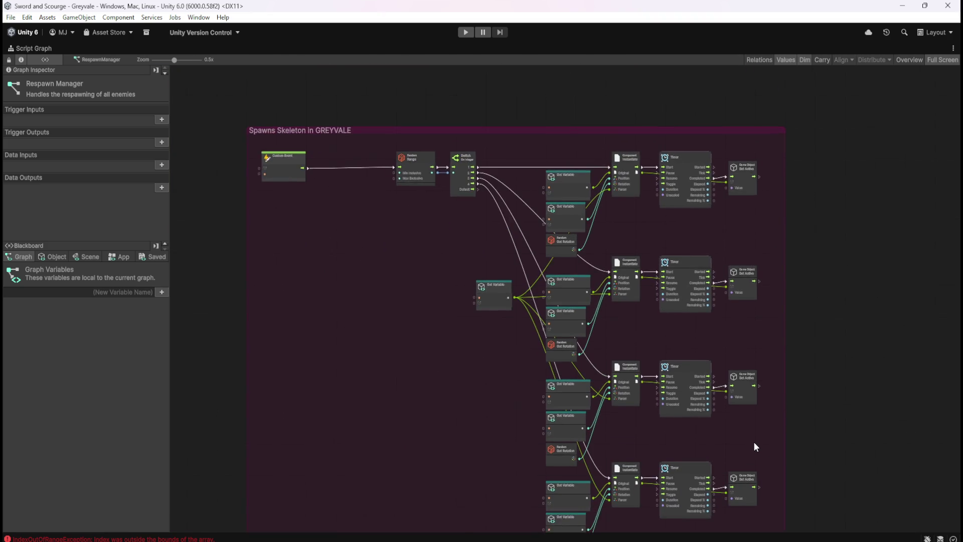
left_click_drag(753, 442, 744, 390)
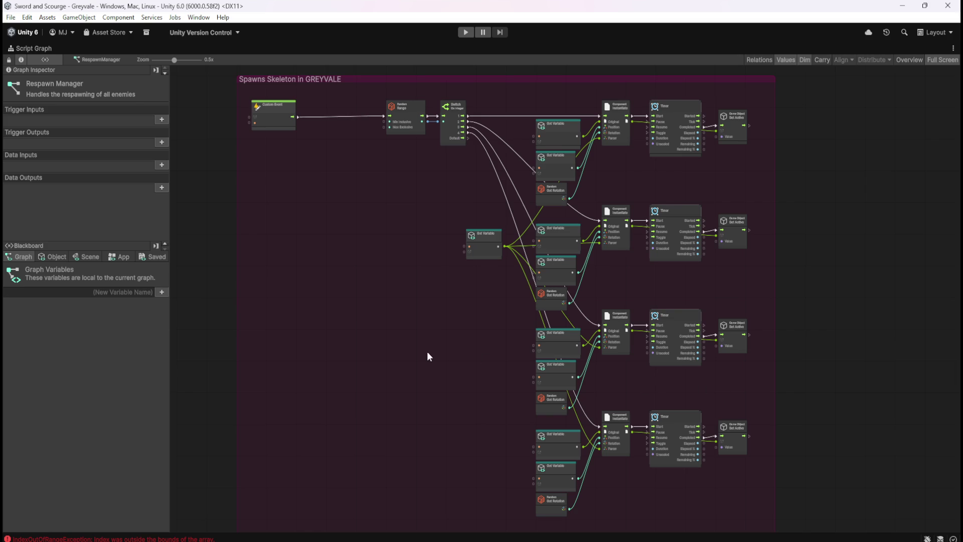
mouse_move(406, 317)
left_mouse_down()
mouse_move(445, 230)
mouse_move(447, 378)
mouse_move(446, 370)
left_mouse_up()
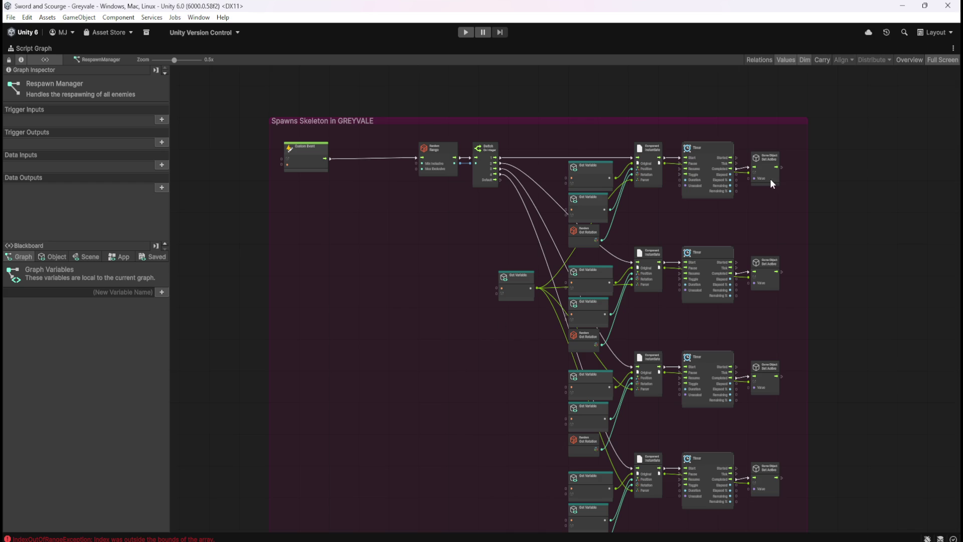
Step: Move the Custom Event node right, restore the docked layout, and select the Skeleton object
scroll(486, 162, "up", 4)
left_click_drag(433, 255, 514, 282)
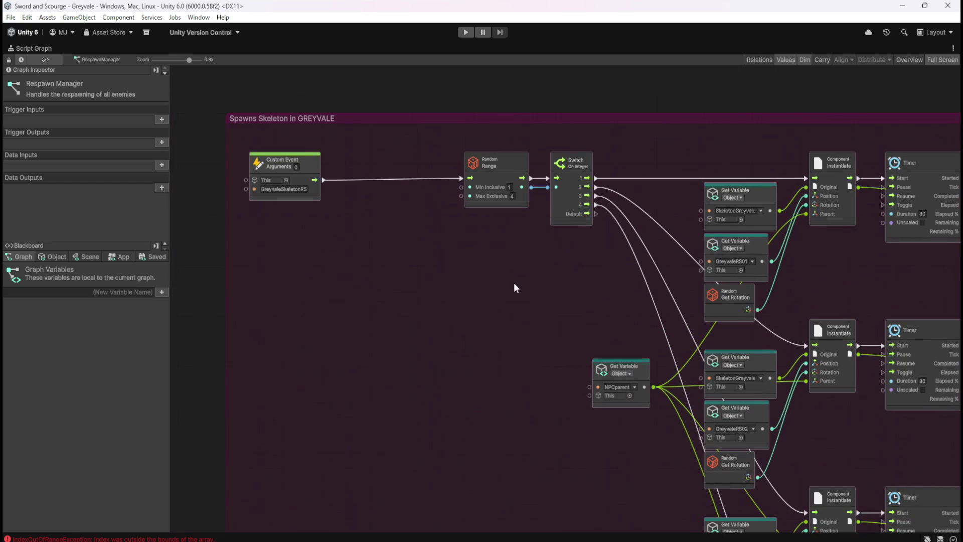
mouse_move(300, 185)
left_mouse_down()
mouse_move(308, 174)
mouse_move(385, 185)
mouse_move(419, 174)
left_mouse_up()
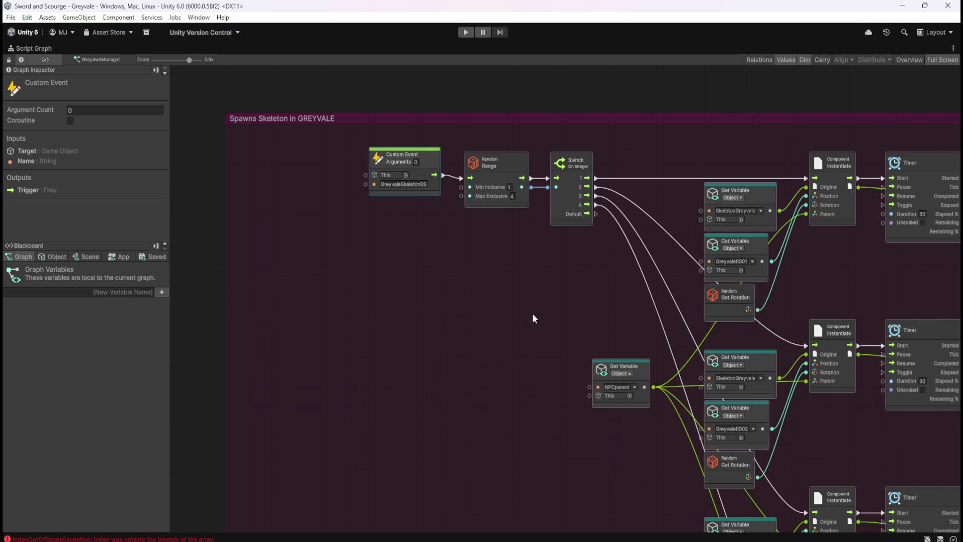
left_click_drag(534, 314, 395, 314)
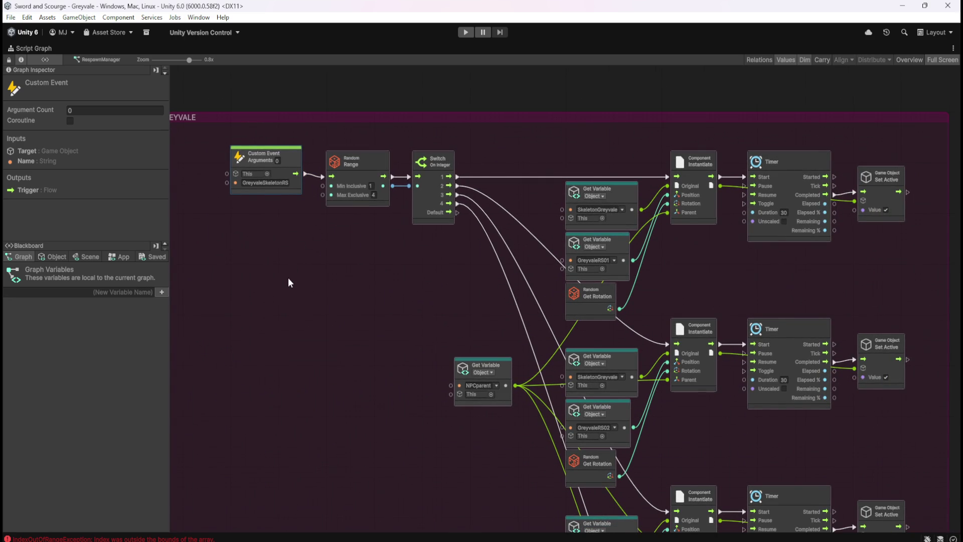
left_click(288, 277)
key("shift+space")
scroll(94, 169, "up", 3)
left_click(100, 127)
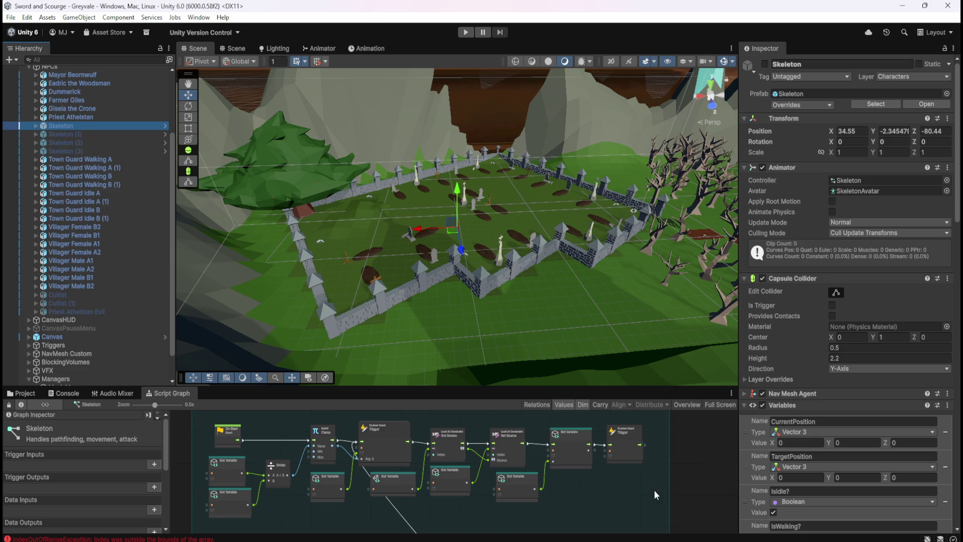
Step: Maximize the Skeleton's Script Graph to review it, then restore the layout
key("shift+space")
scroll(681, 421, "down", 8)
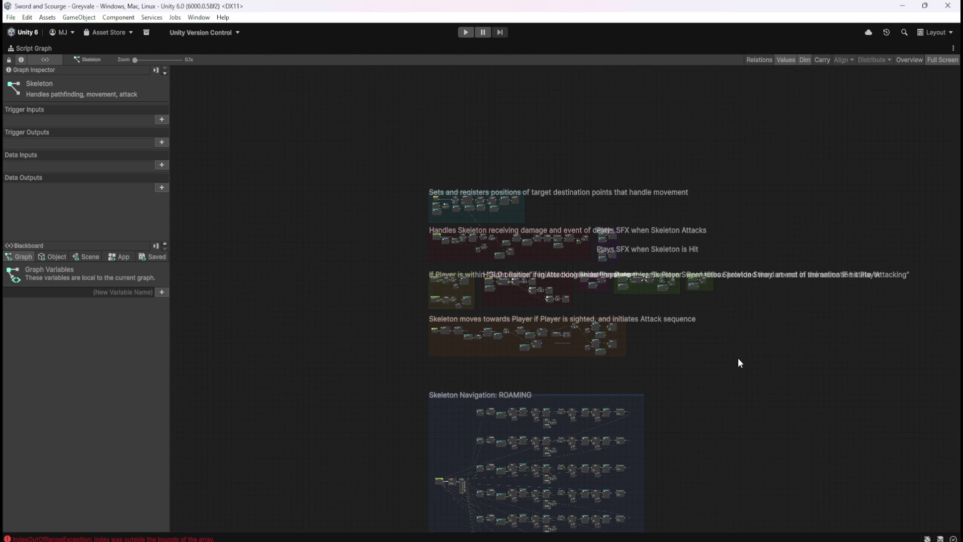
key("shift+space")
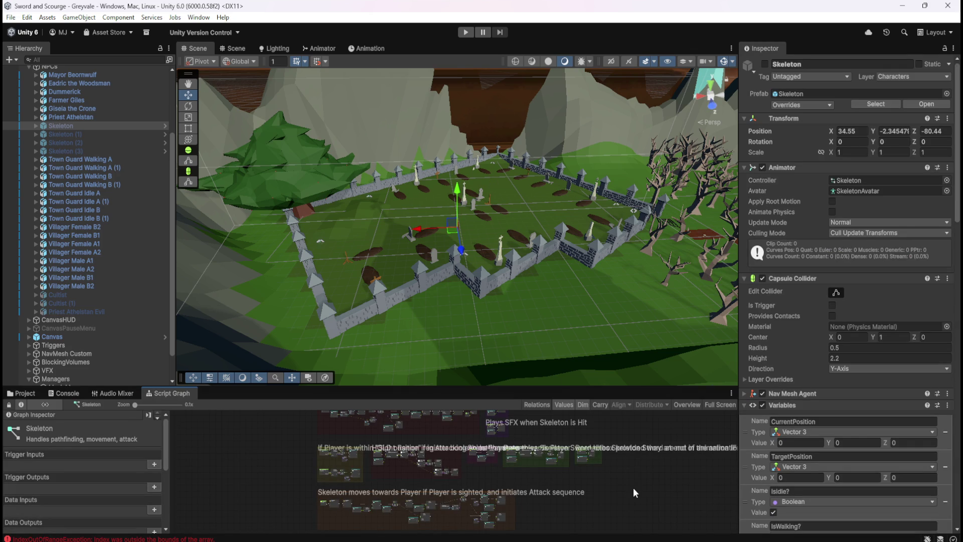
Step: Select RespawnManager and maximize its Script Graph to fill the editor
scroll(75, 371, "down", 2)
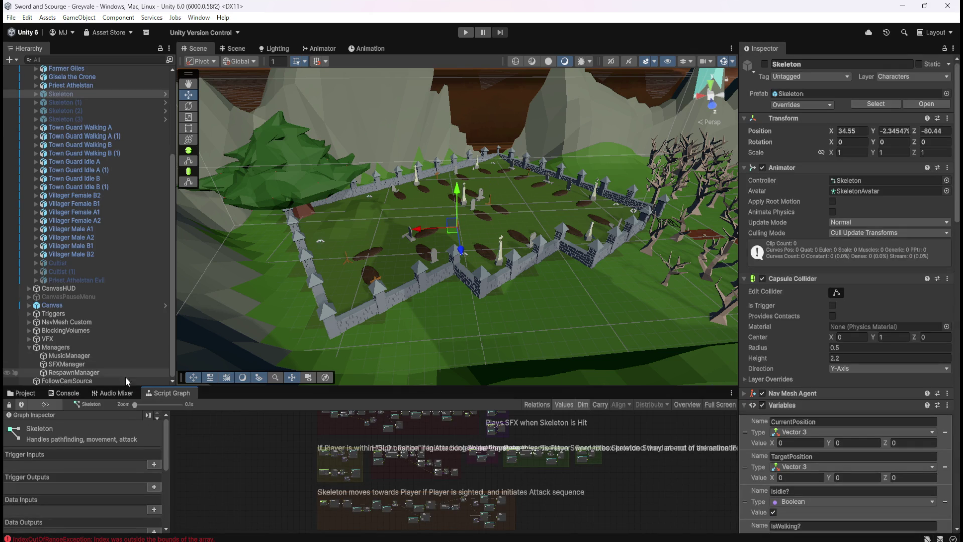
left_click(74, 373)
key("shift+space")
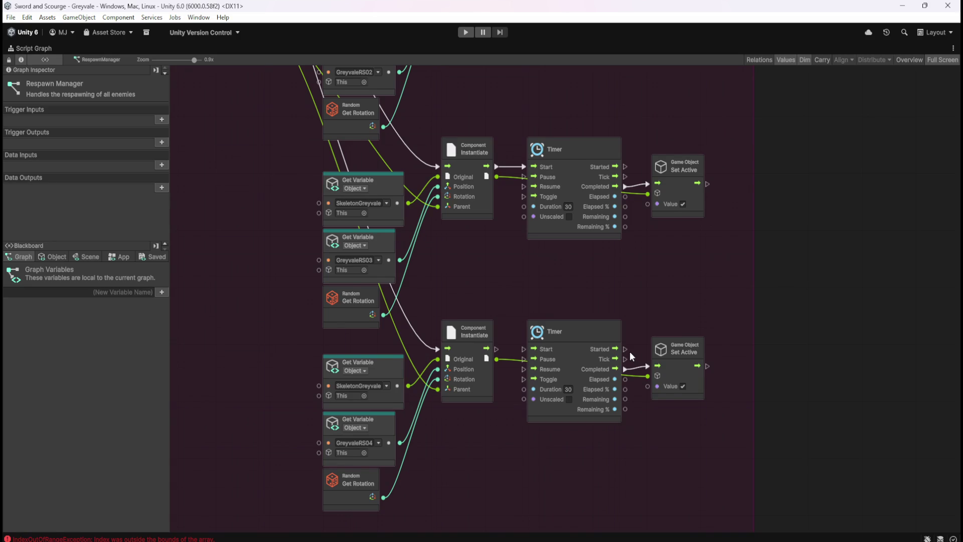
Step: Pan across the Spawns Skeleton in GREYVALE group, from the lower spawn rows to Random Range and Switch
scroll(631, 356, "down", 5)
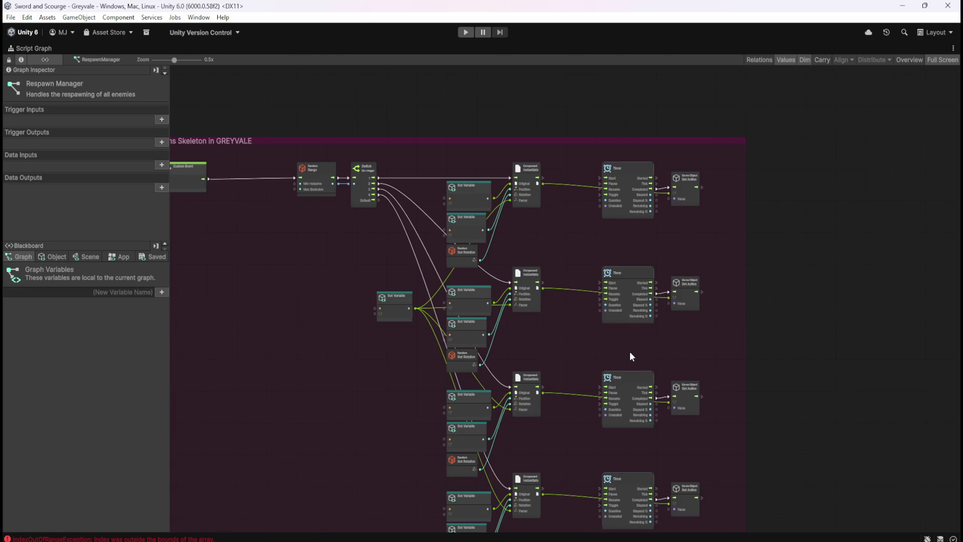
scroll(655, 325, "up", 3)
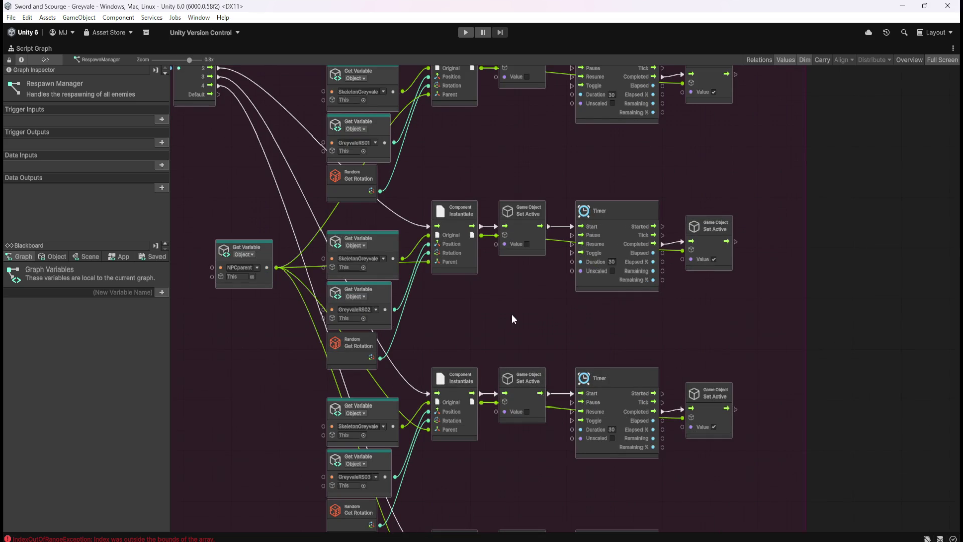
mouse_move(519, 310)
left_mouse_down()
mouse_move(556, 169)
mouse_move(561, 231)
left_mouse_up()
scroll(561, 231, "up", 10)
left_click_drag(590, 291, 606, 169)
left_click_drag(607, 351, 626, 203)
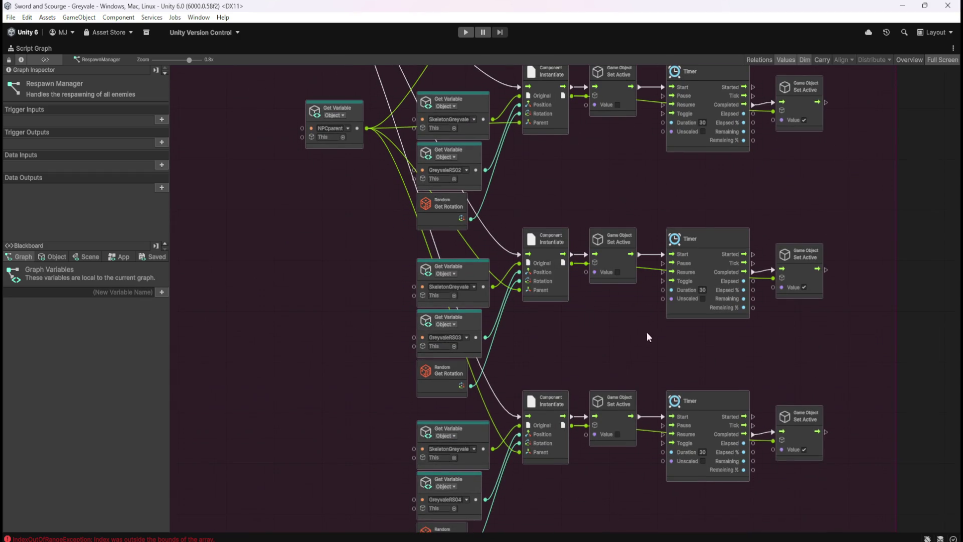
scroll(640, 218, "up", 5)
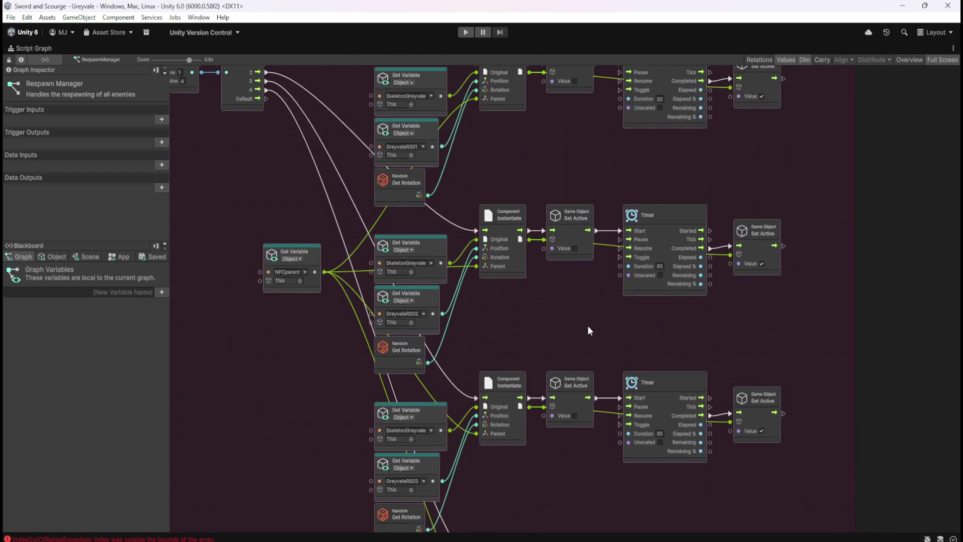
scroll(590, 321, "up", 1)
scroll(584, 176, "up", 3)
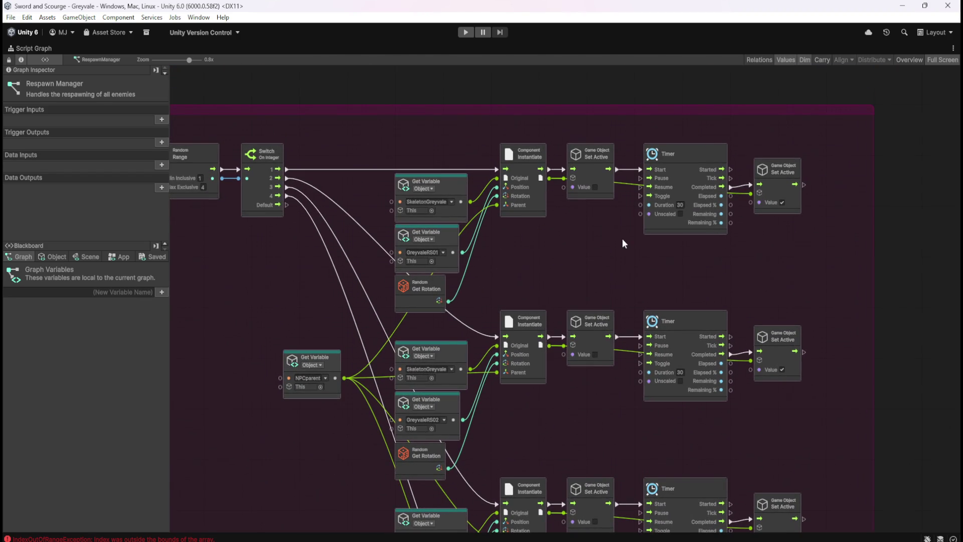
left_click_drag(554, 271, 749, 248)
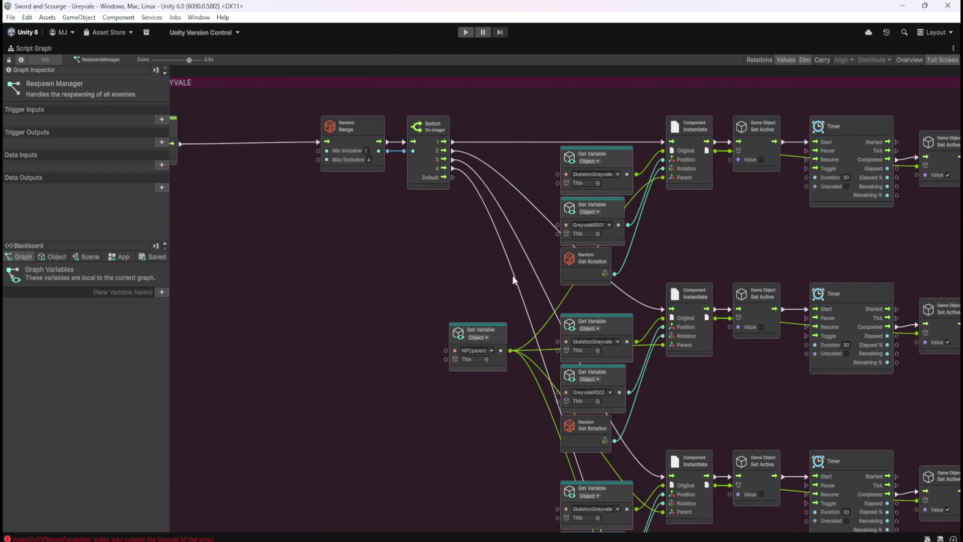
left_click_drag(357, 277, 375, 281)
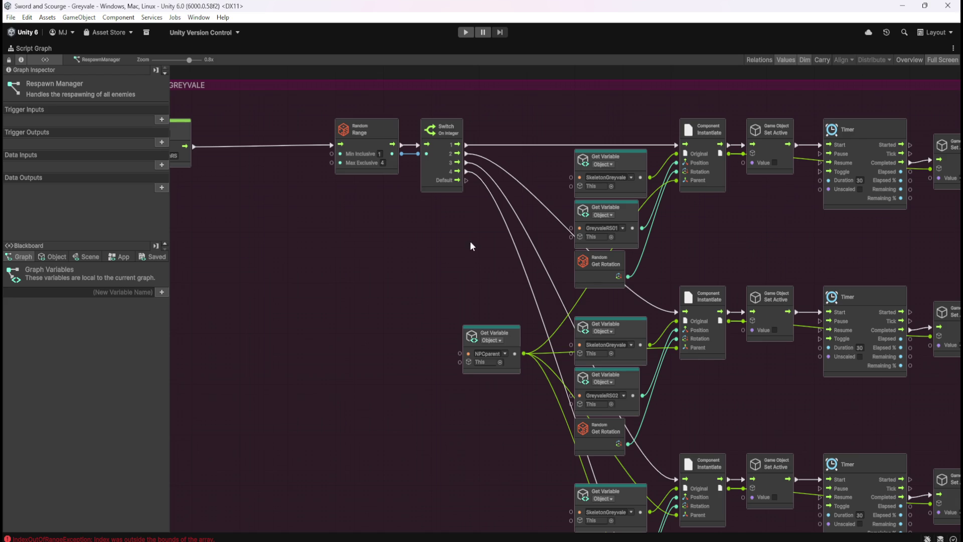
scroll(427, 257, "left", 5)
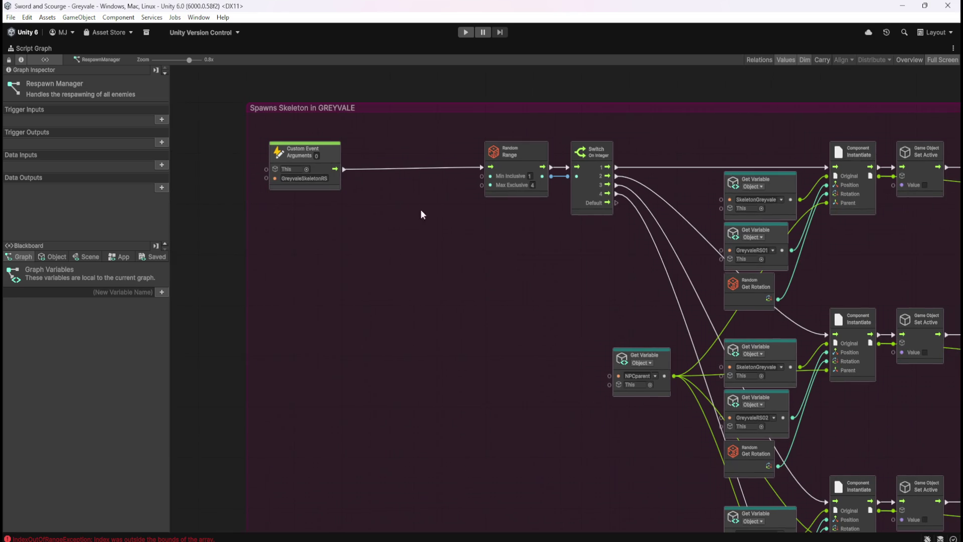
Step: Move the Custom Event node right and pull the group's left edge inward
left_click(336, 150)
left_click_drag(338, 152, 433, 152)
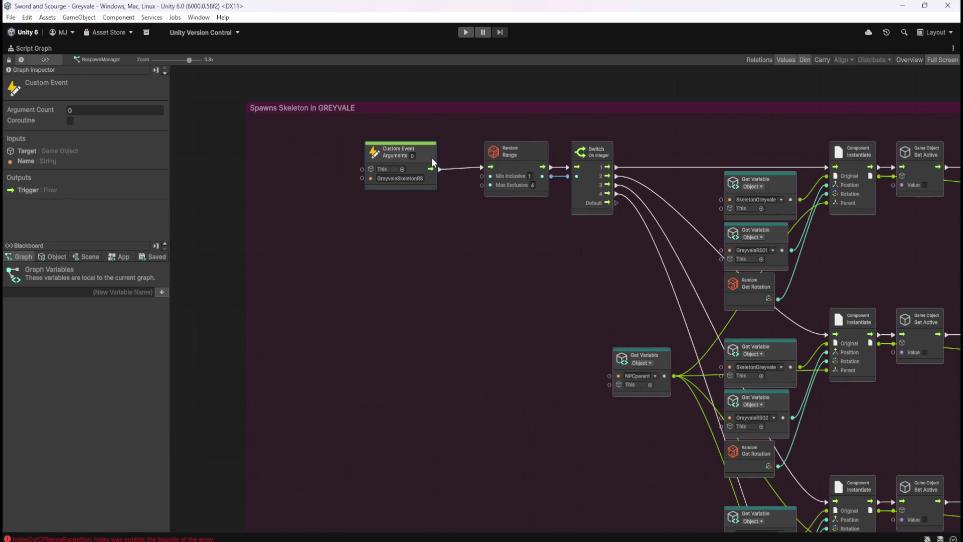
left_click(476, 265)
left_click_drag(248, 156, 298, 161)
left_click(467, 262)
scroll(326, 225, "down", 5)
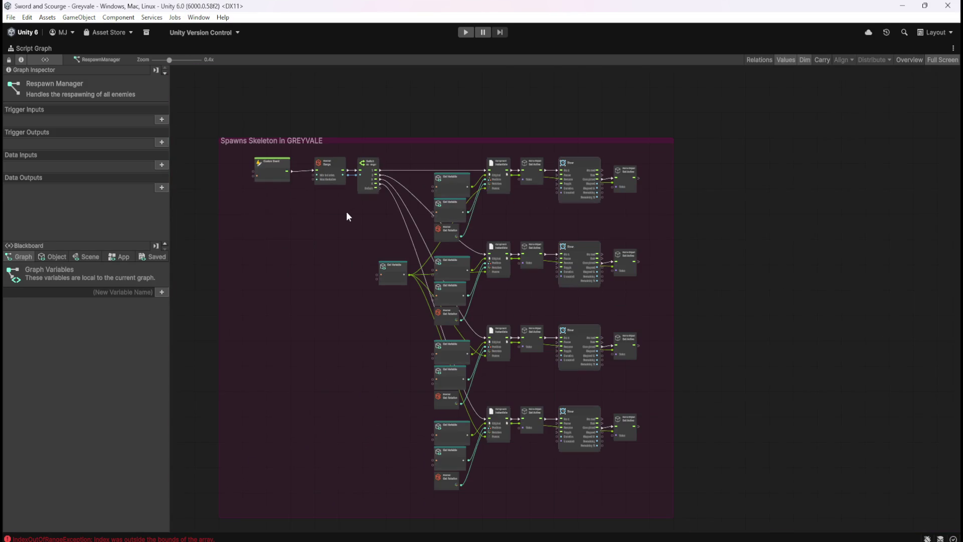
Step: Shift all nodes in the spawn group slightly left and narrow its right edge
mouse_move(240, 153)
left_mouse_down()
mouse_move(555, 397)
mouse_move(640, 488)
left_mouse_up()
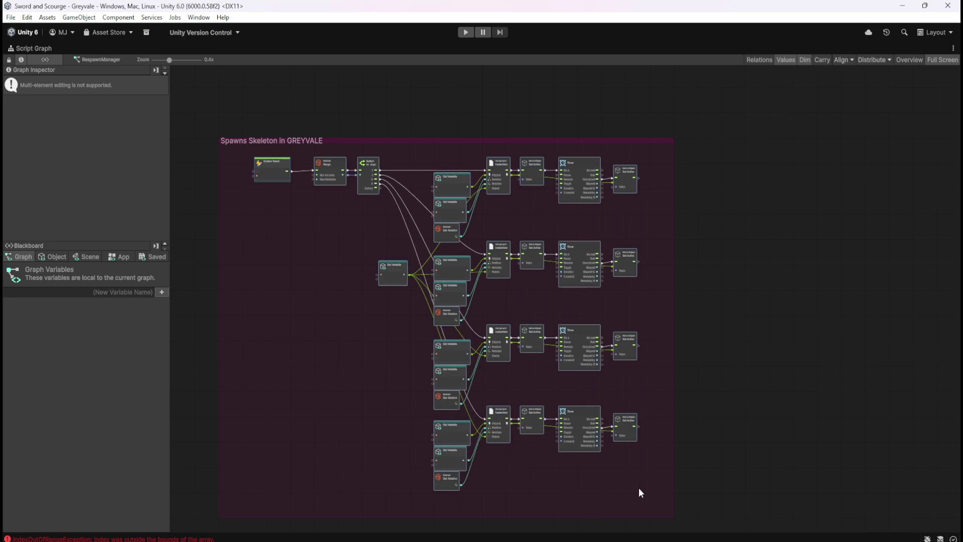
left_click_drag(468, 218, 455, 223)
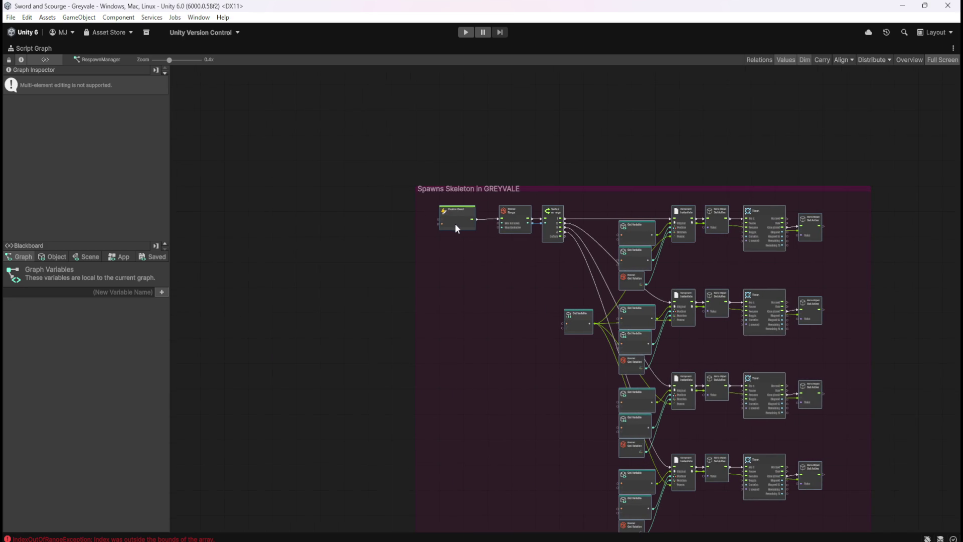
left_click(922, 229)
scroll(904, 233, "up", 5)
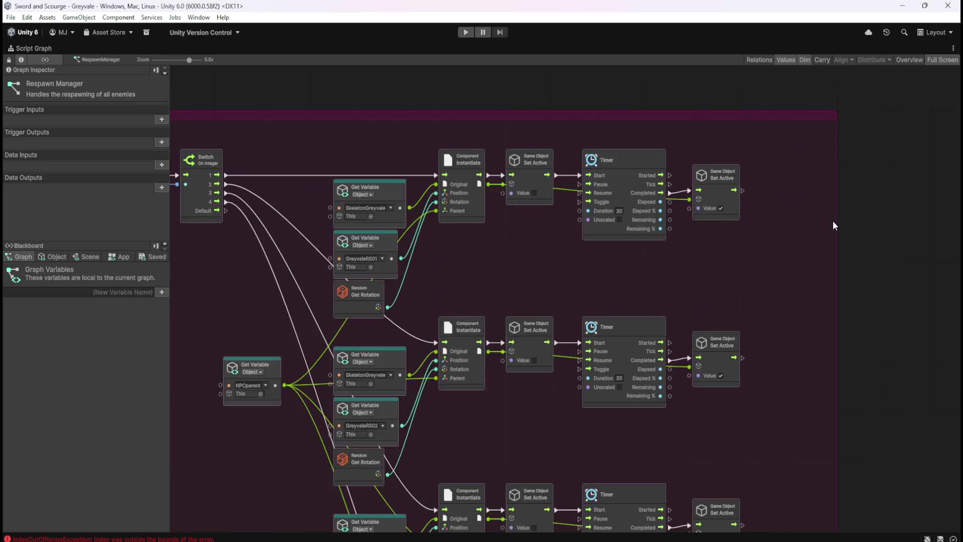
left_click_drag(836, 221, 788, 251)
Step: Pan through the whole spawn group again, then restore the docked editor layout
left_click_drag(715, 306, 766, 129)
left_click_drag(712, 275, 769, 124)
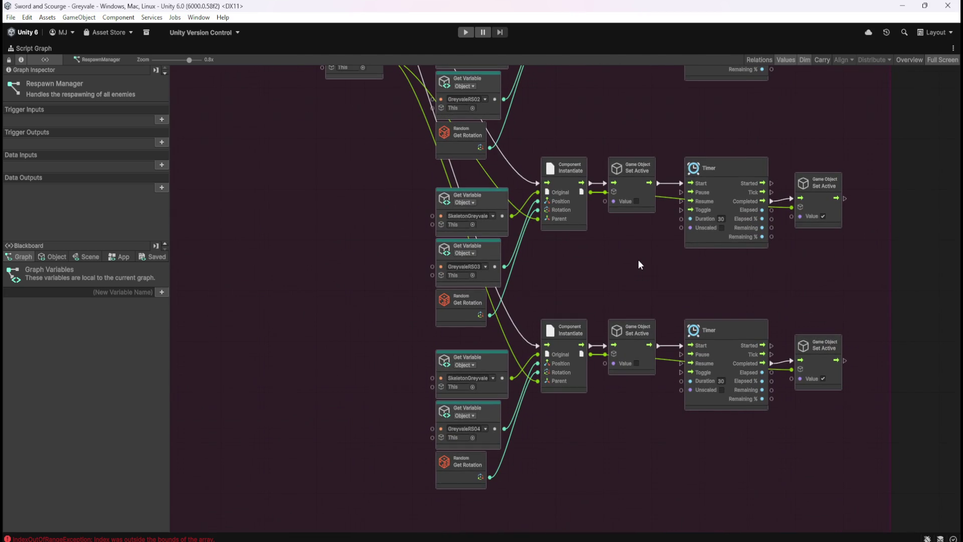
left_click_drag(597, 262, 693, 341)
left_click_drag(455, 227, 598, 359)
left_click_drag(404, 157, 501, 255)
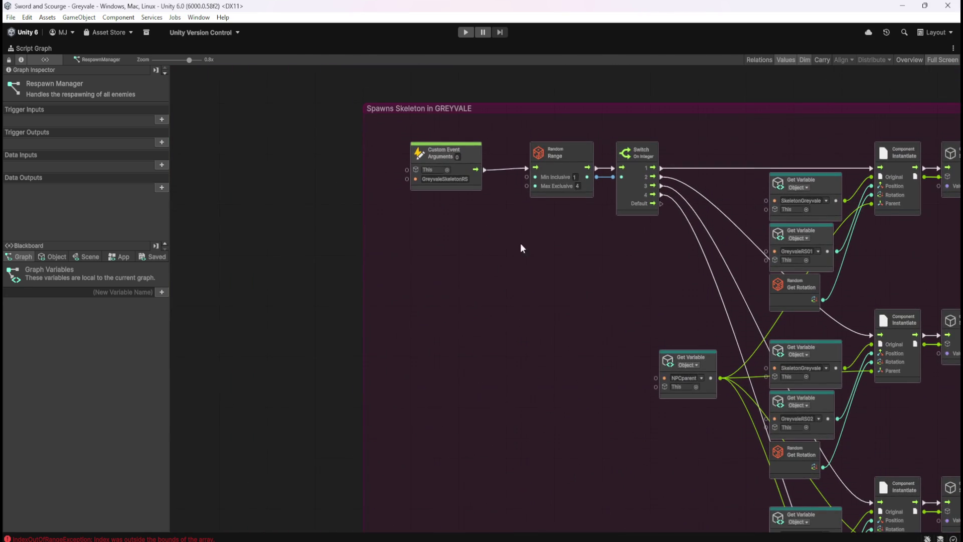
left_click_drag(620, 290, 442, 268)
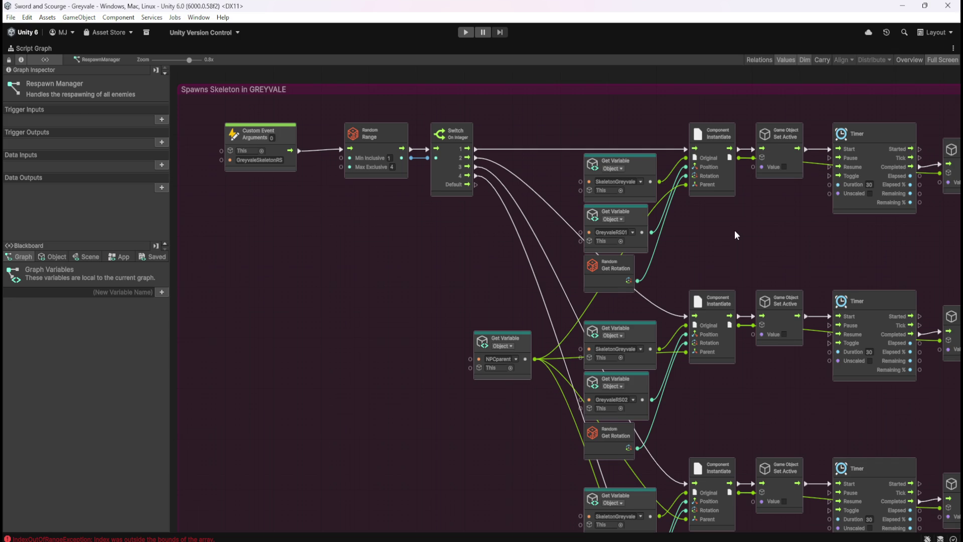
left_click_drag(735, 231, 588, 234)
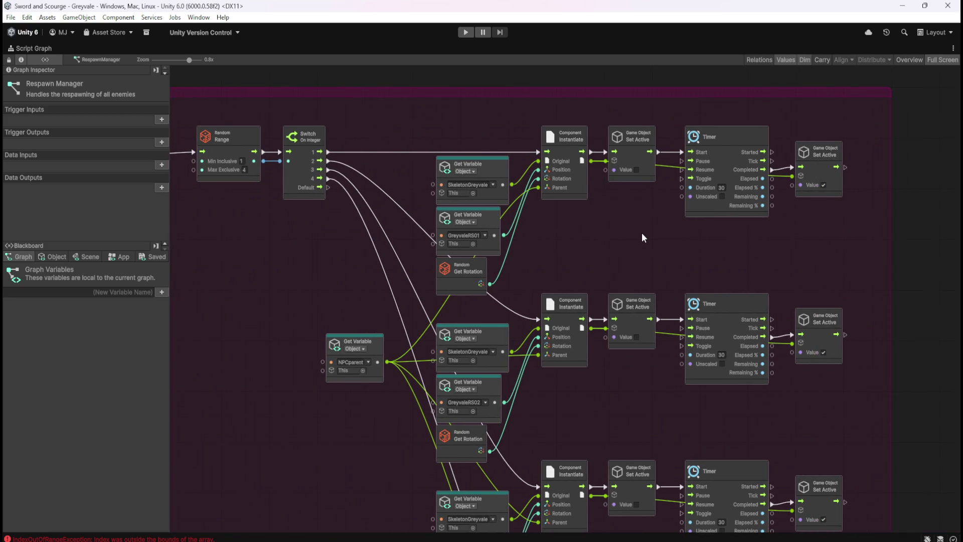
left_click_drag(610, 235, 736, 261)
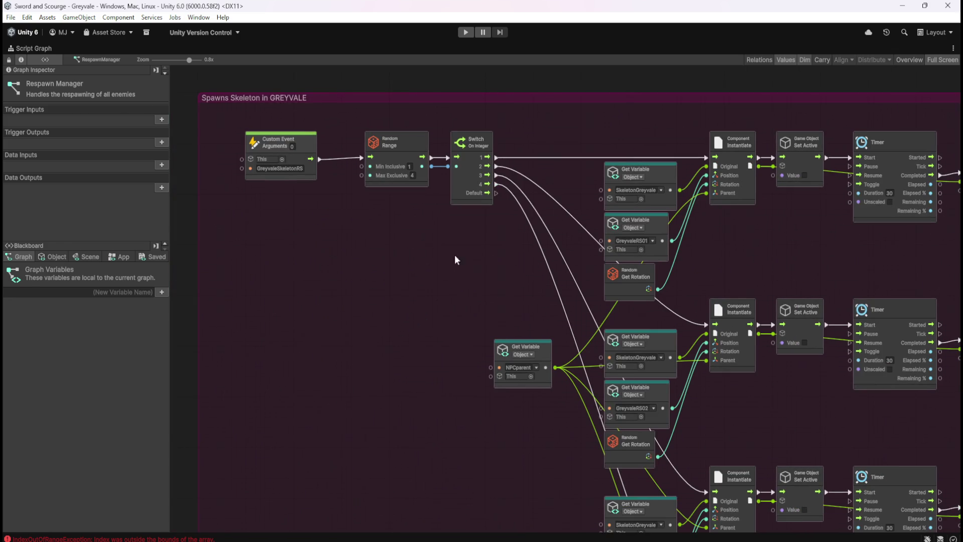
key("shift+space")
key("shift+space")
key("shift+space")
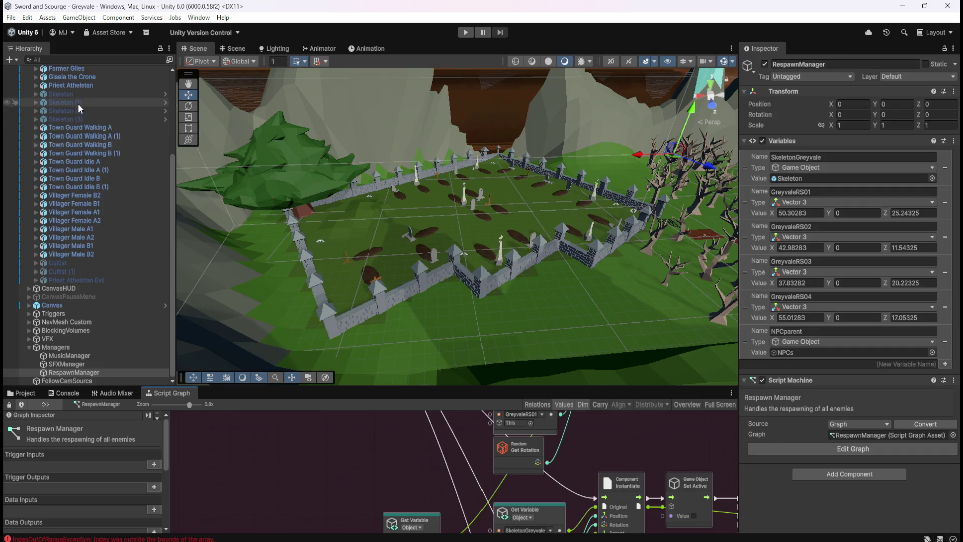
Step: Open the Skeleton prefab from Prefabs > Enemies to inspect it, then return to Greyvale
left_click(89, 95)
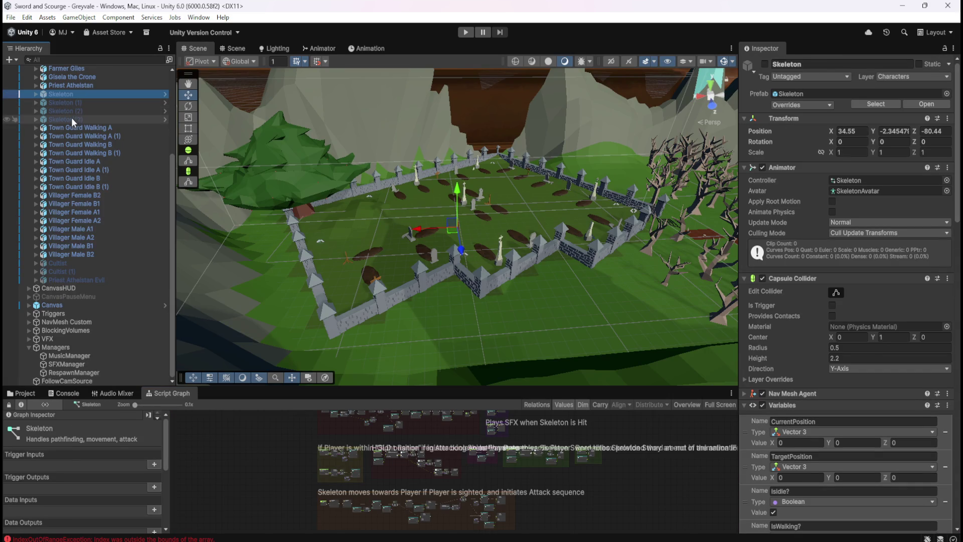
left_click(31, 394)
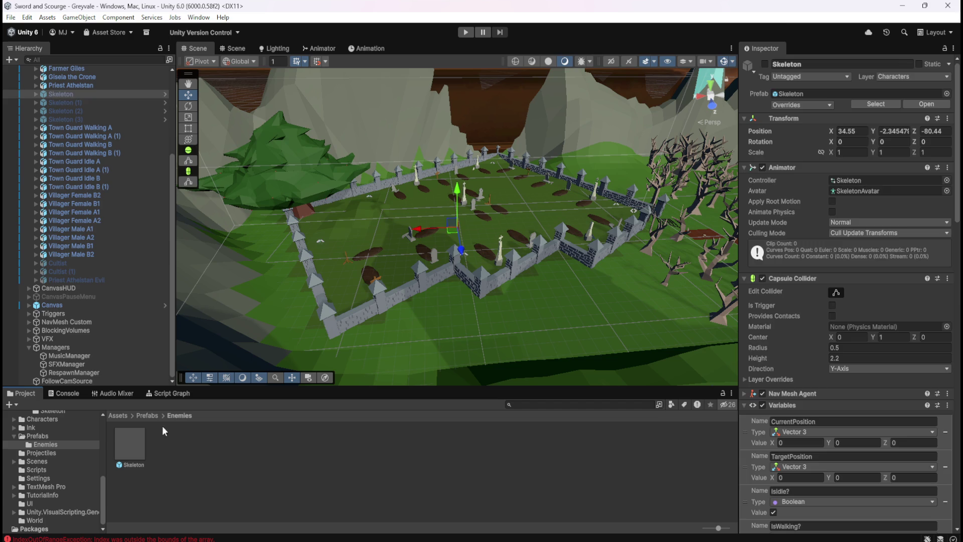
left_click(129, 447)
double_click(129, 447)
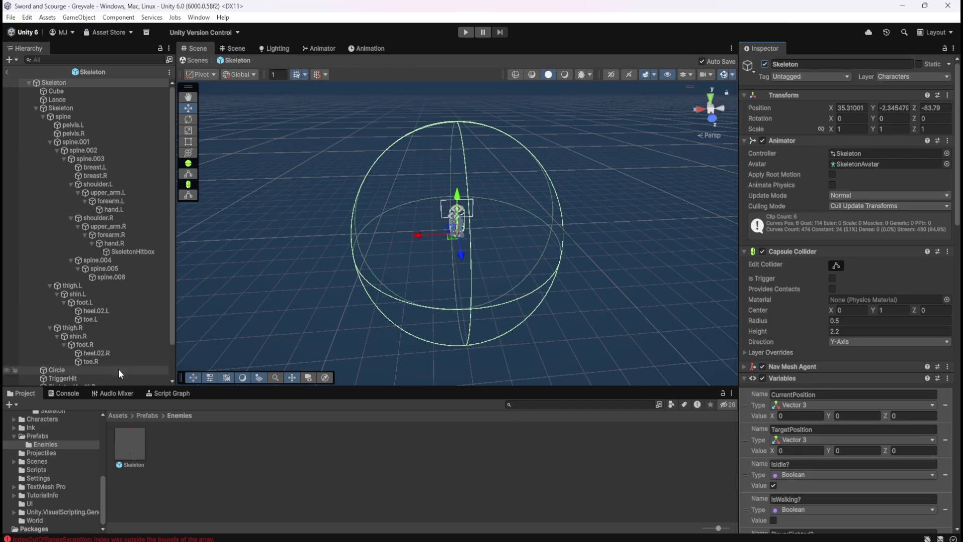
left_click(19, 80)
left_click(7, 72)
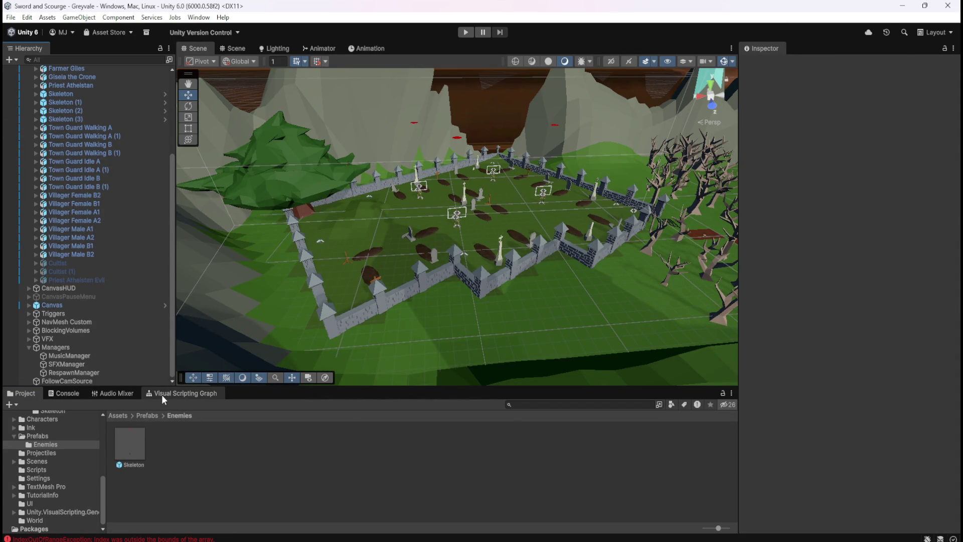
Step: Select the first scene Skeleton and maximize its Script Graph
scroll(86, 200, "up", 5)
left_click(90, 189)
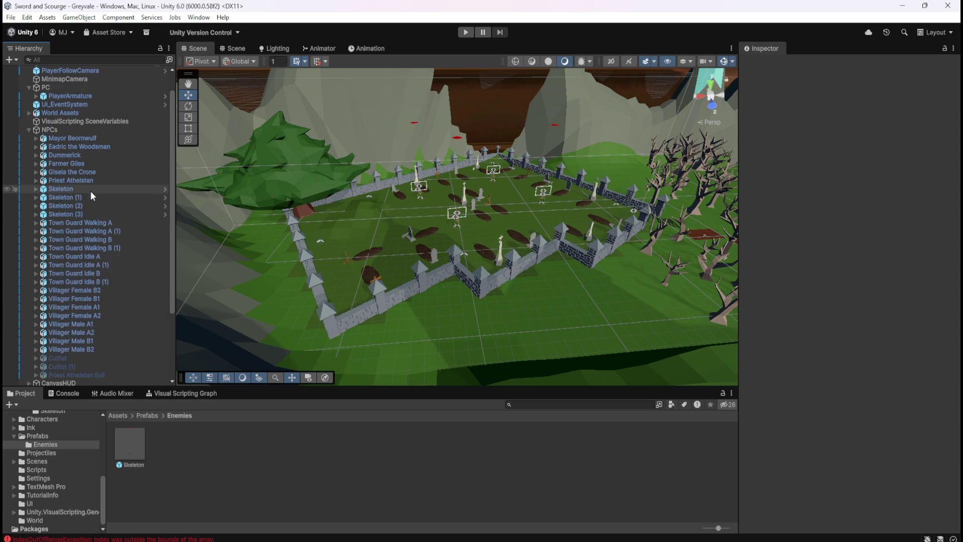
left_click(170, 393)
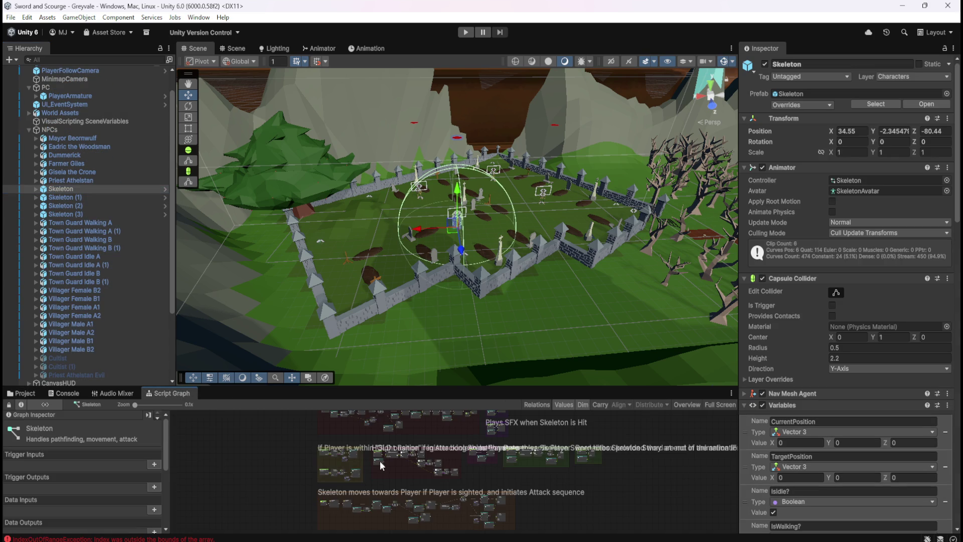
key("shift+space")
scroll(602, 250, "up", 8)
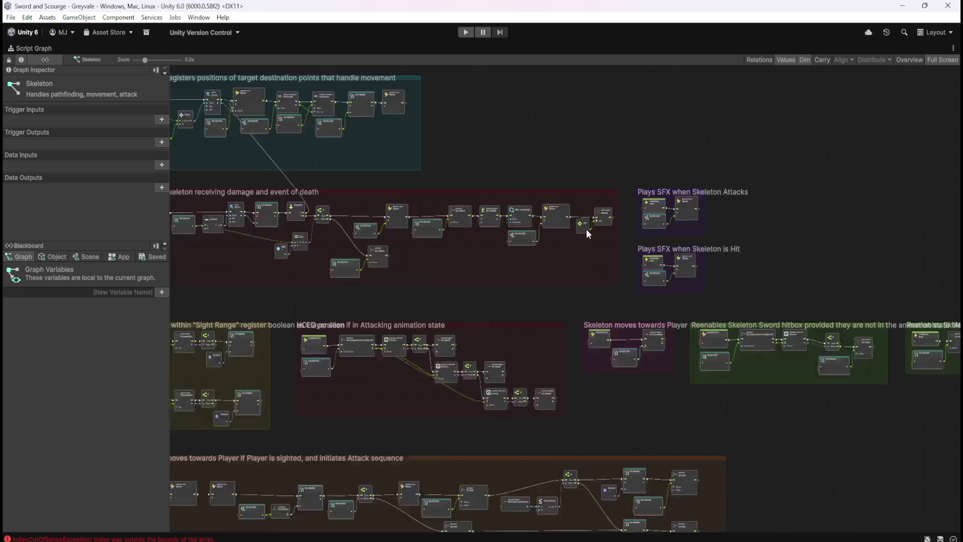
Step: Zoom into the Skeleton graph groups and pan the spawn nodes, then restore the docked layout
scroll(543, 224, "up", 2)
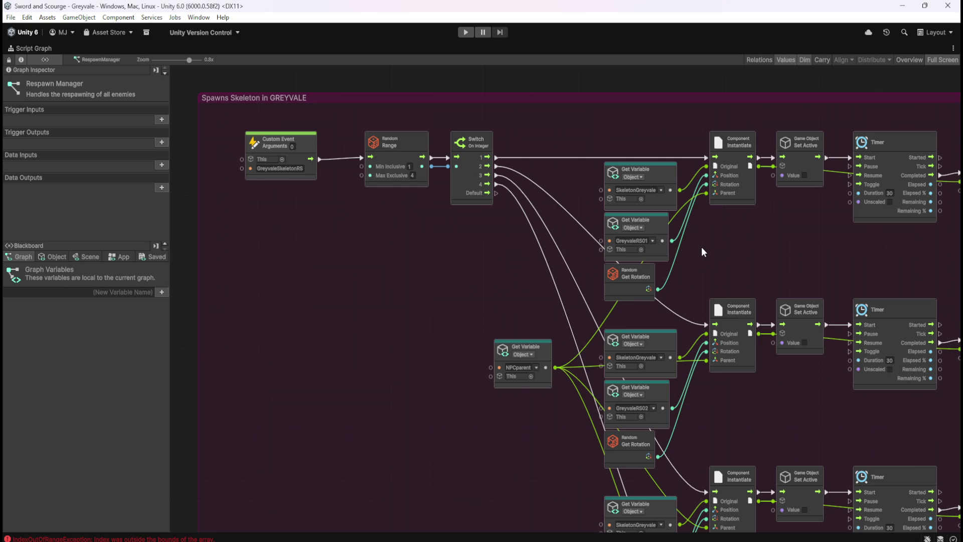
mouse_move(831, 274)
left_mouse_down()
mouse_move(618, 257)
mouse_move(690, 258)
left_mouse_up()
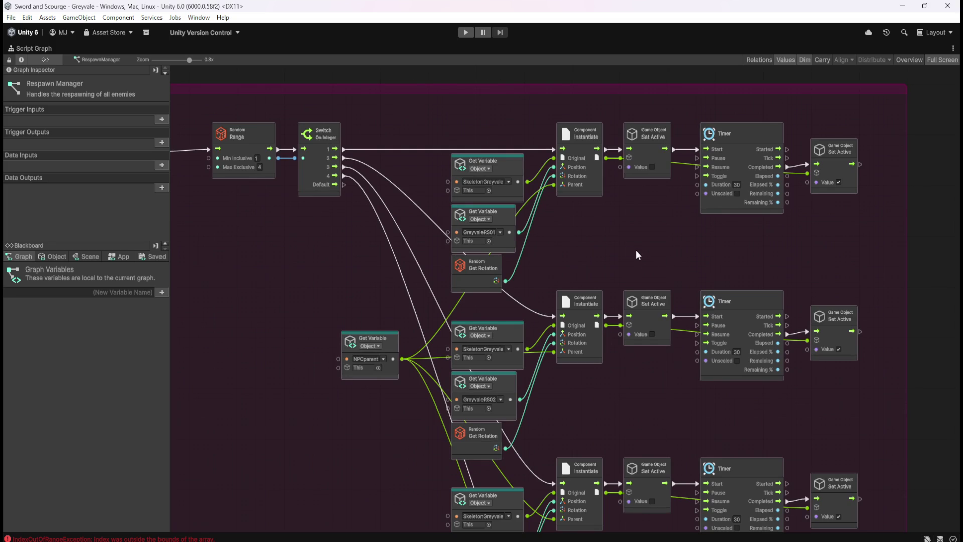
key("shift+space")
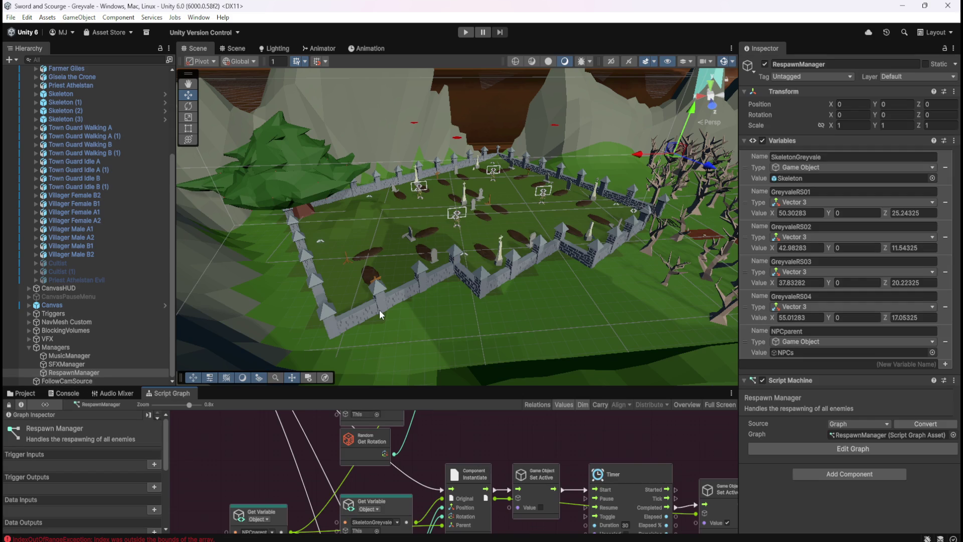
Step: Open the Skeleton prefab, untick its active checkbox, and return to Greyvale
left_click(31, 395)
double_click(125, 437)
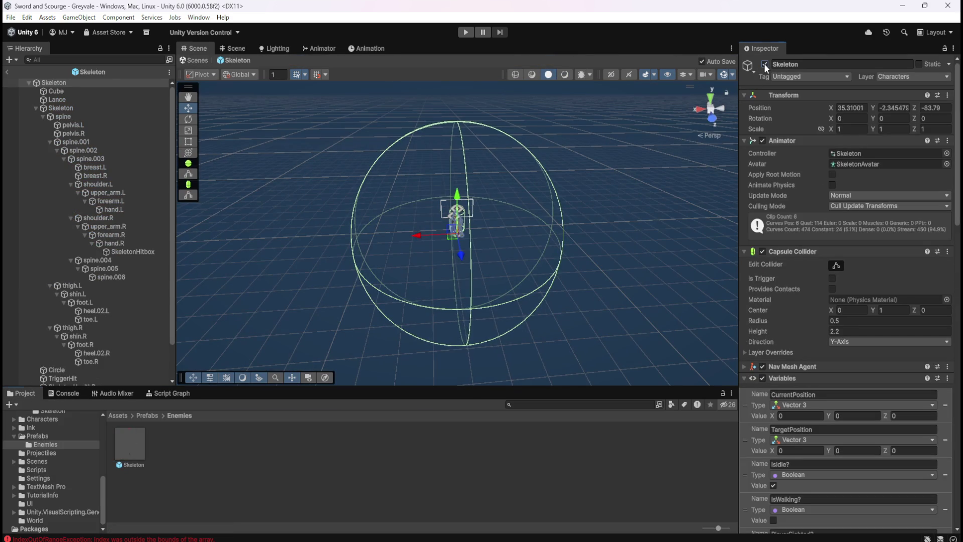
left_click(765, 65)
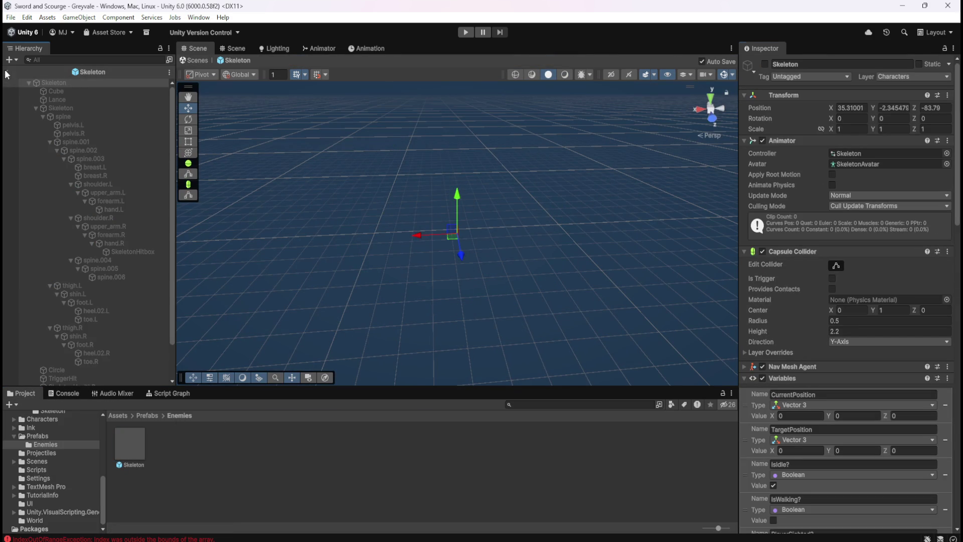
left_click(7, 75)
Step: Select Skeleton through Skeleton (3) in the scene and tick them active
left_click(105, 92)
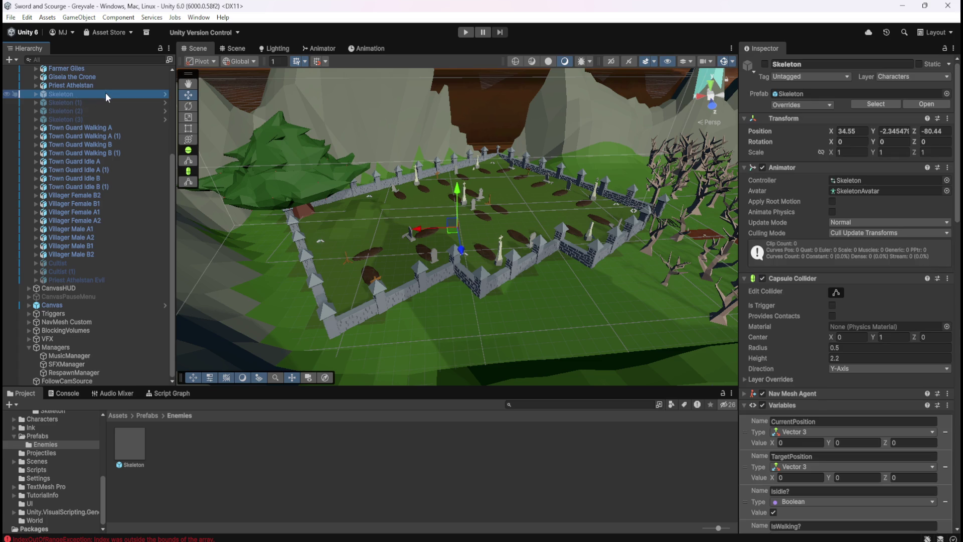
left_click(93, 118, "shift")
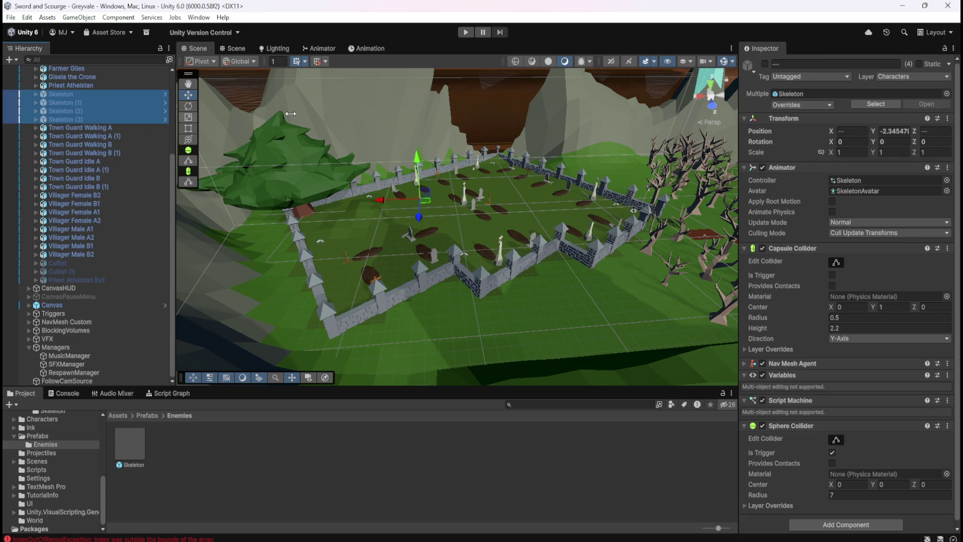
left_click(765, 64)
left_click(91, 102)
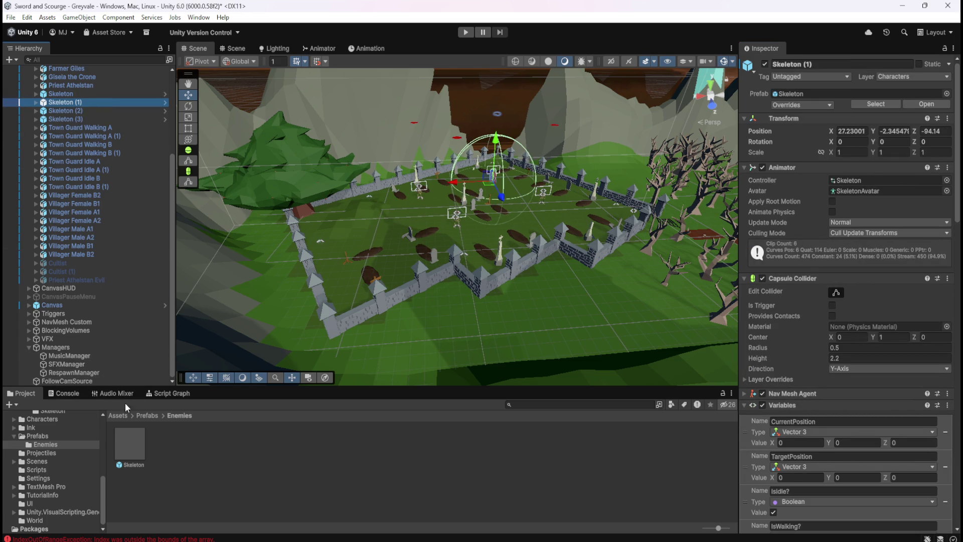
Step: Reopen the Skeleton prefab to confirm it's inactive, then view Skeleton (1)'s Script Graph
double_click(127, 447)
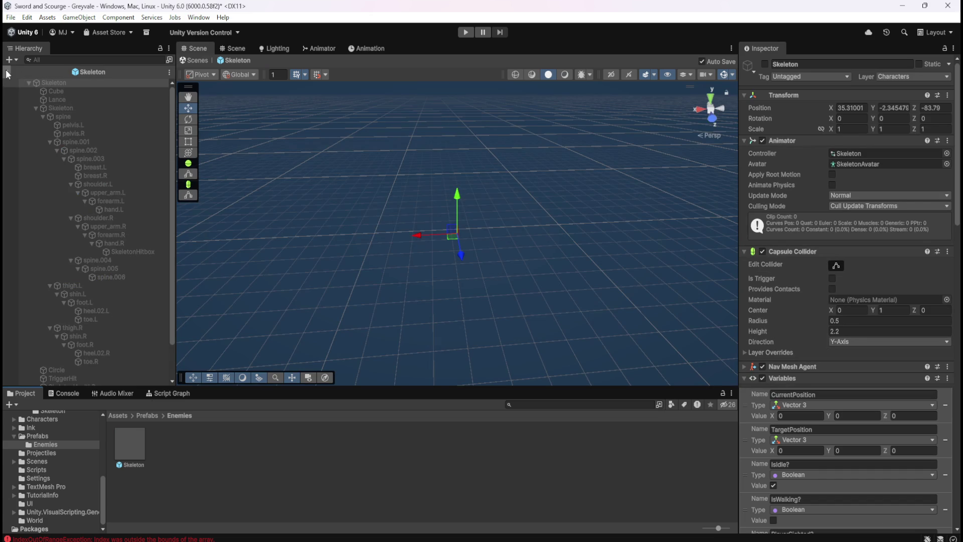
left_click(8, 72)
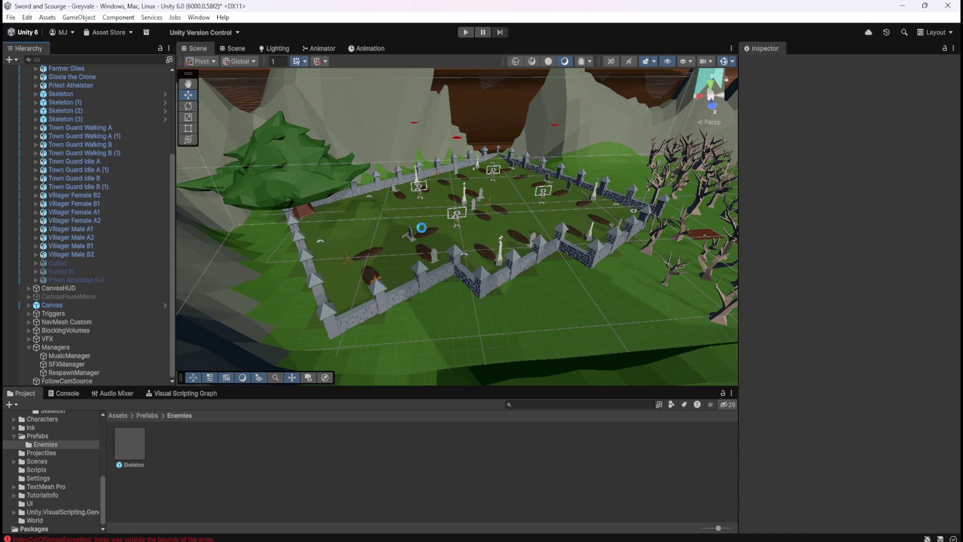
left_click(122, 100)
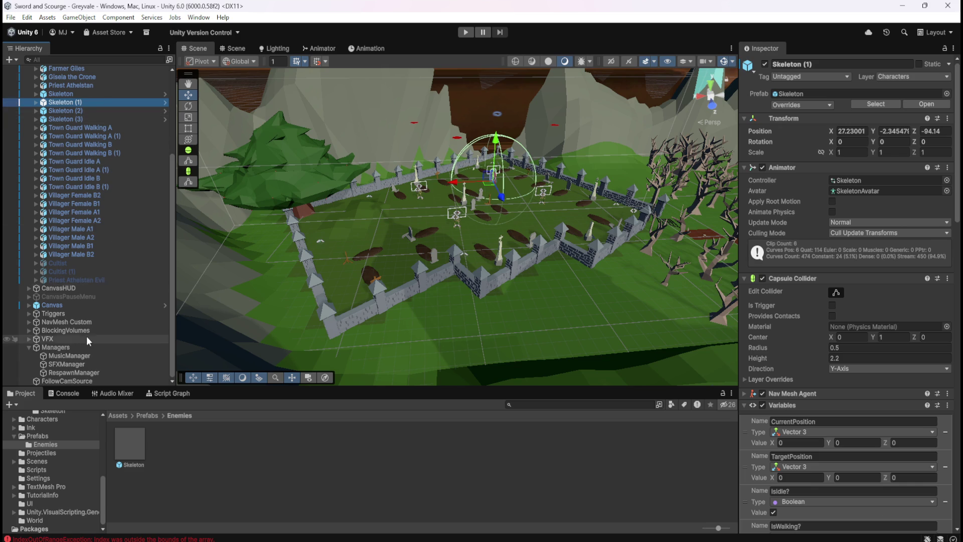
left_click(155, 394)
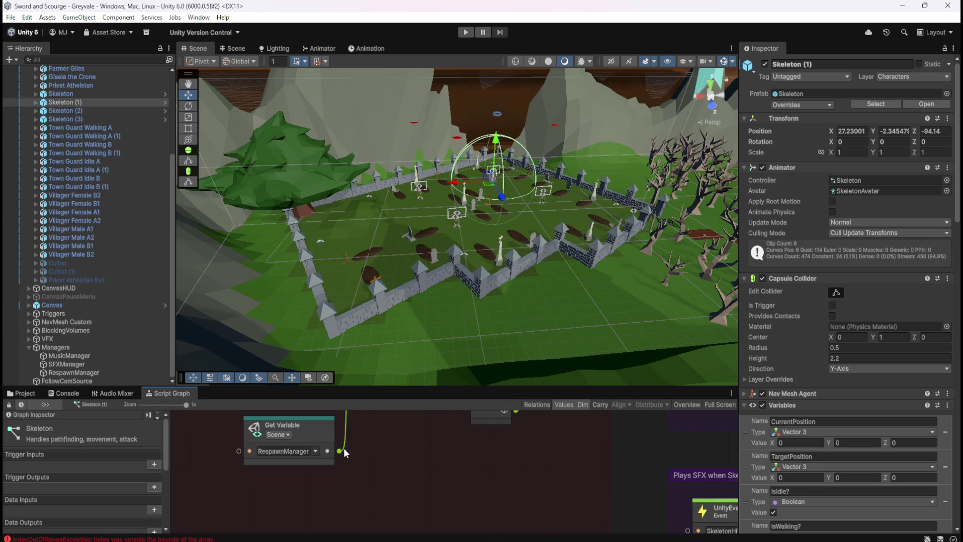
key("shift+space")
key("shift+space")
Step: Select RespawnManager and bring the Spawns Skeleton in GREYVALE group into view
left_click(74, 372)
key("shift+space")
scroll(420, 286, "down", 3)
mouse_move(560, 339)
left_mouse_down()
mouse_move(596, 201)
mouse_move(585, 275)
left_mouse_up()
scroll(552, 198, "up", 1)
left_click_drag(535, 98, 543, 452)
scroll(549, 392, "up", 3)
scroll(549, 393, "down", 2)
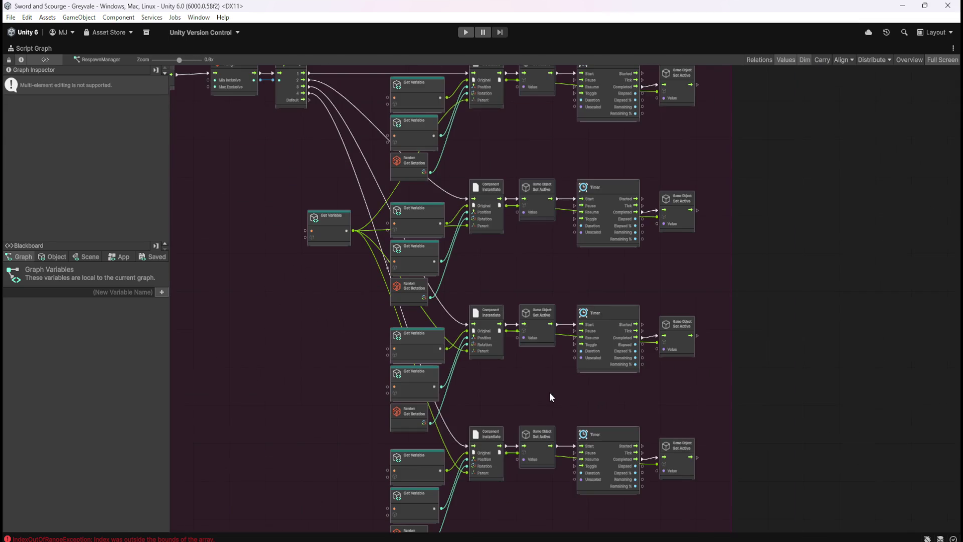
mouse_move(559, 179)
left_mouse_down()
mouse_move(564, 249)
mouse_move(541, 159)
left_mouse_up()
left_click(540, 238)
scroll(540, 239, "down", 1)
Step: Delete the first Set Active column and slide the Timer and Set Active nodes toward Instantiate
left_click_drag(533, 111, 540, 394)
left_click_drag(540, 457, 540, 456)
key("Delete")
mouse_move(675, 114)
left_mouse_down()
mouse_move(600, 219)
mouse_move(540, 489)
left_mouse_up()
left_click_drag(607, 128, 565, 136)
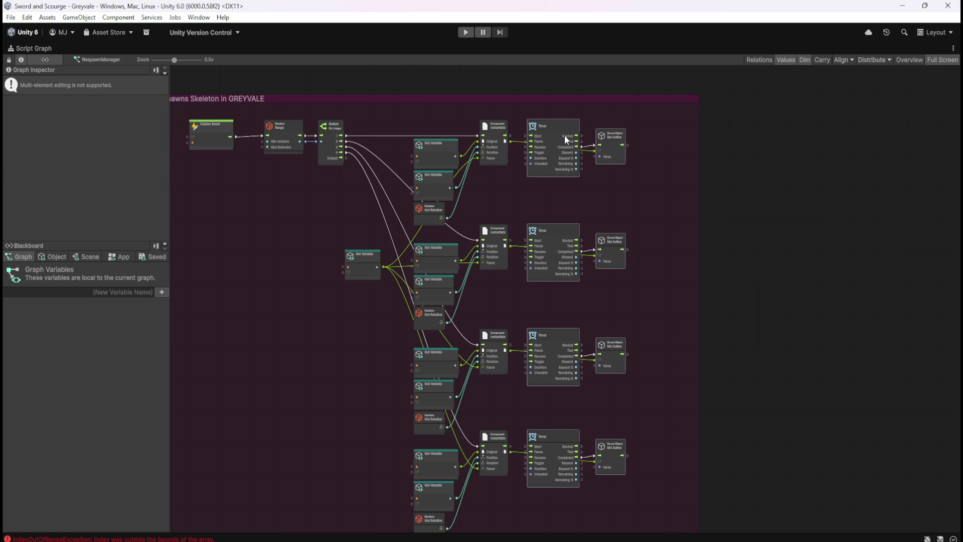
left_click(680, 195)
Step: Connect the Instantiate flow output to its Timer's Start, then restore the normal layout
scroll(698, 182, "up", 2)
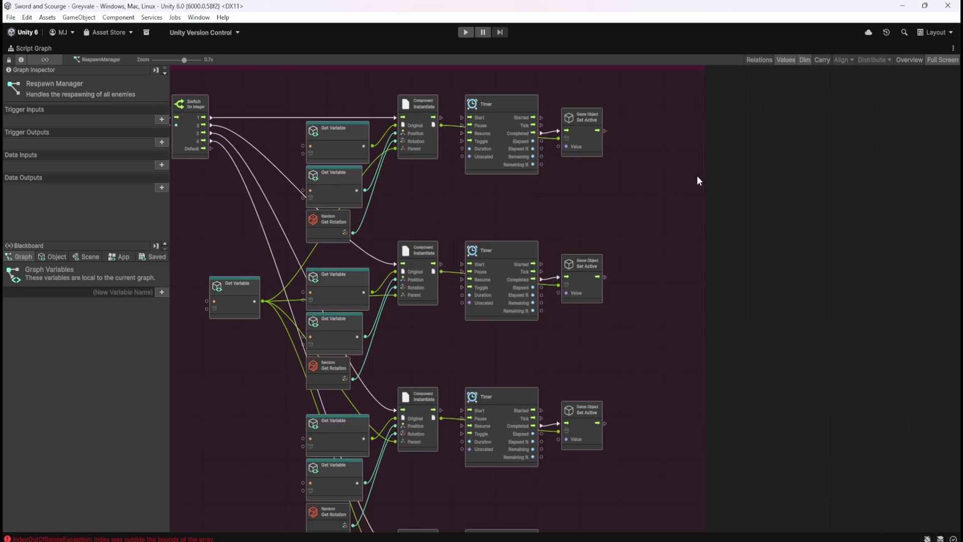
scroll(706, 177, "up", 1)
left_click(645, 200)
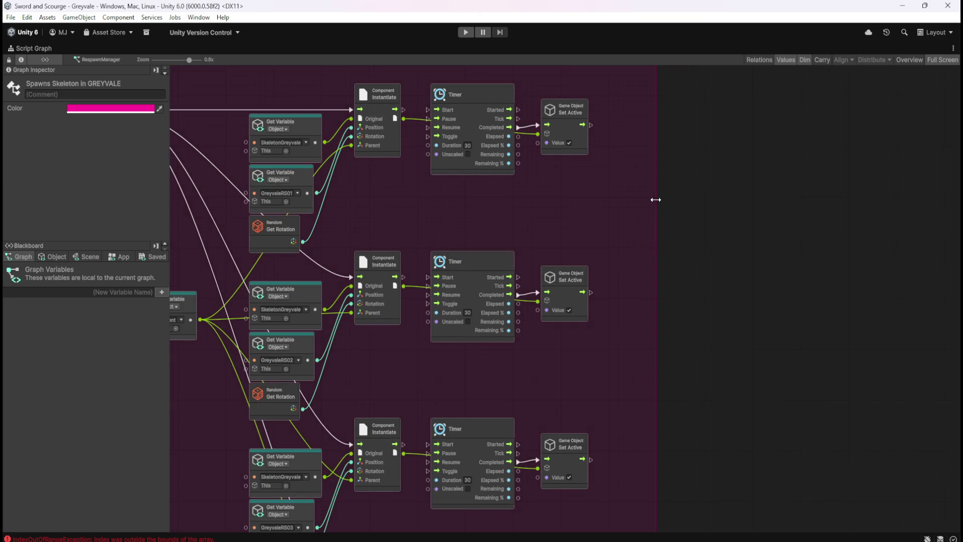
left_click(512, 205)
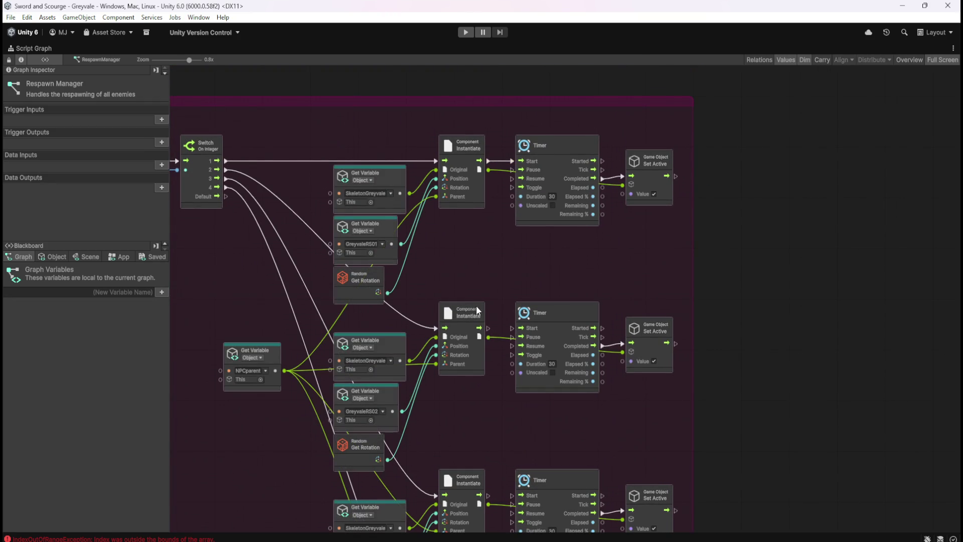
scroll(508, 327, "down", 3)
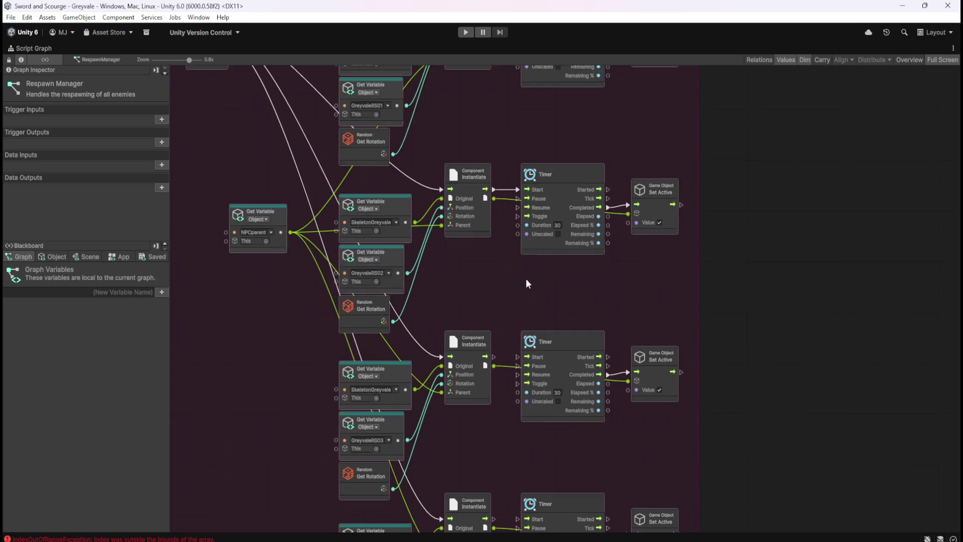
scroll(520, 351, "down", 3)
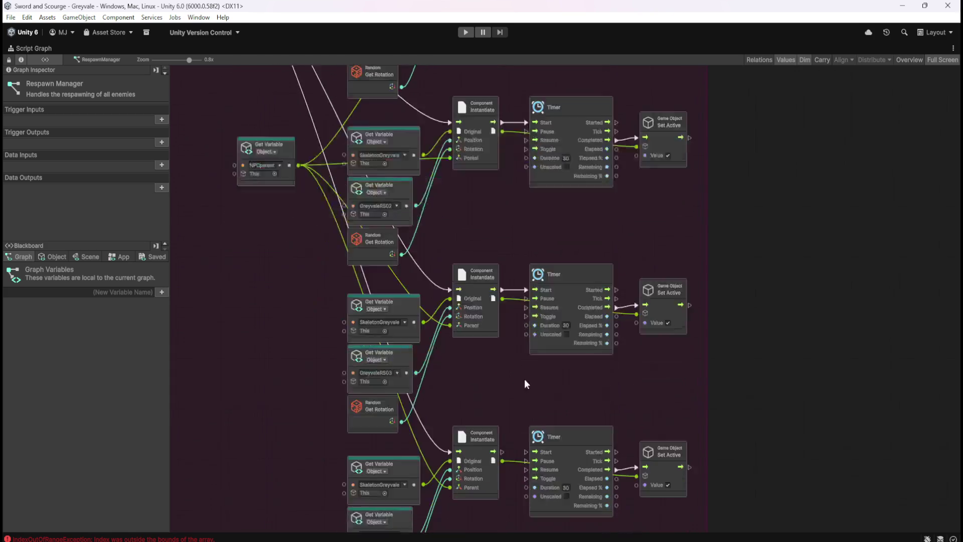
left_click_drag(503, 377, 527, 378)
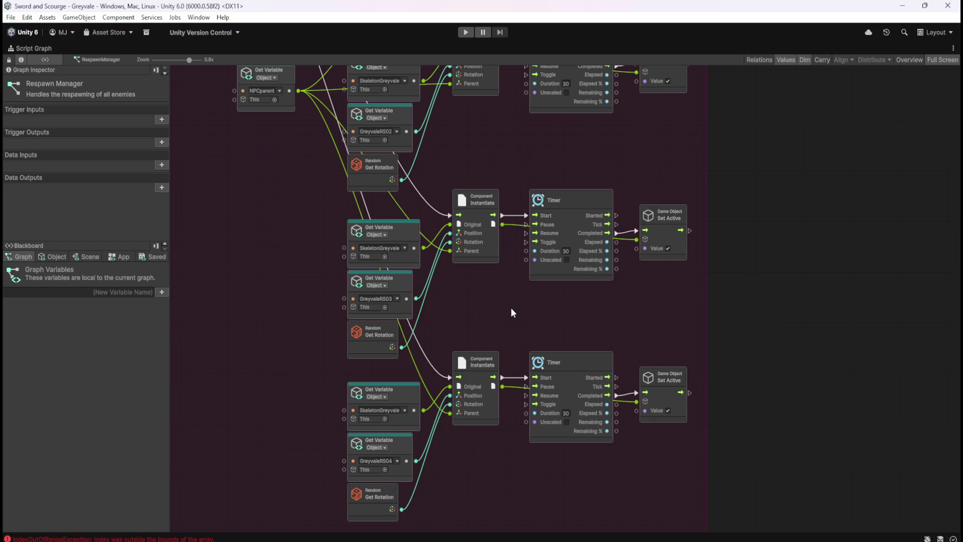
scroll(512, 308, "up", 3)
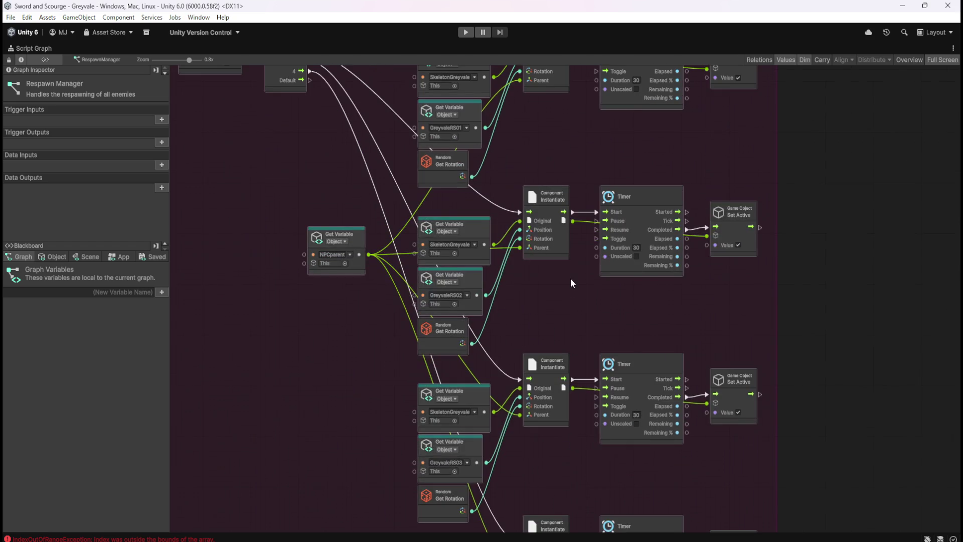
scroll(559, 287, "up", 3)
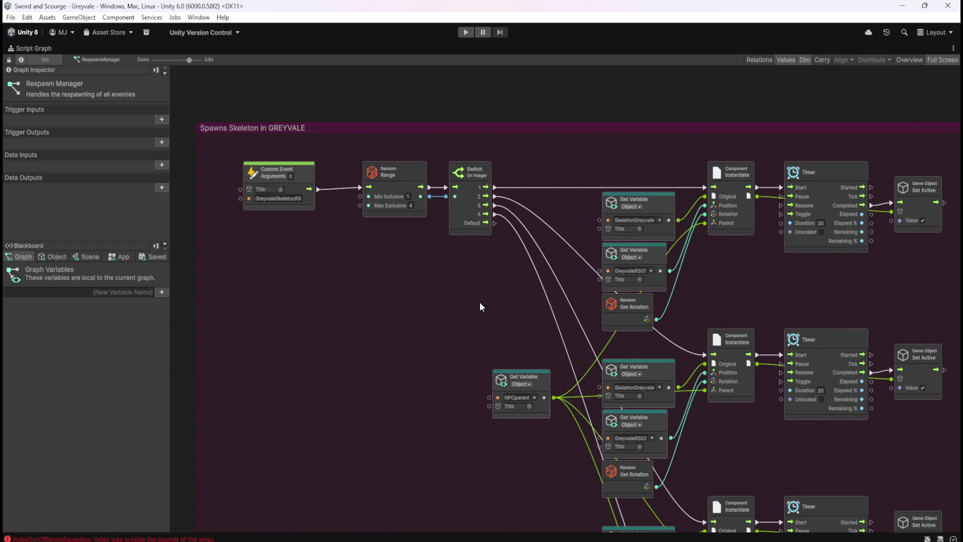
key("shift+space")
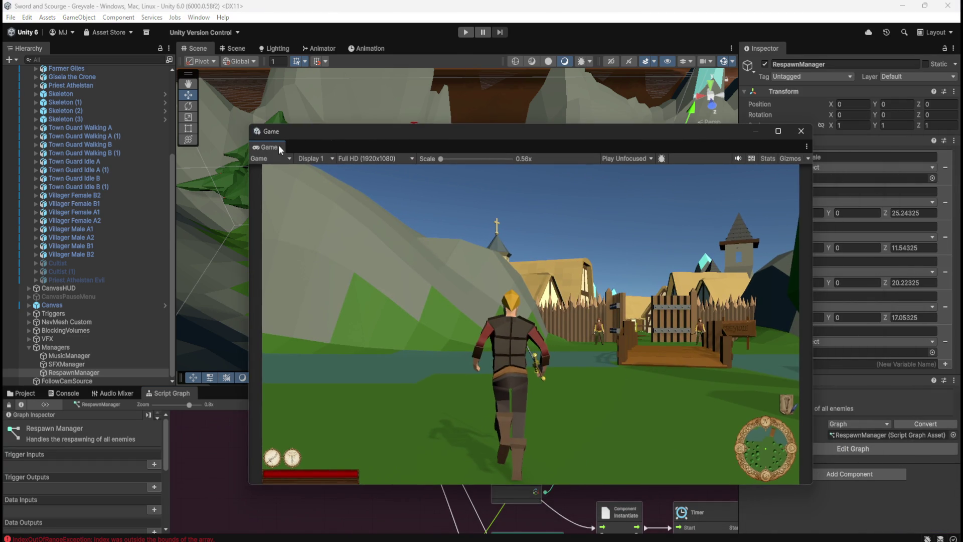
Step: Dock the Game tab into the main tab bar beside the Scene views
mouse_move(280, 149)
left_mouse_down()
mouse_move(381, 86)
mouse_move(400, 52)
mouse_move(387, 59)
left_mouse_up()
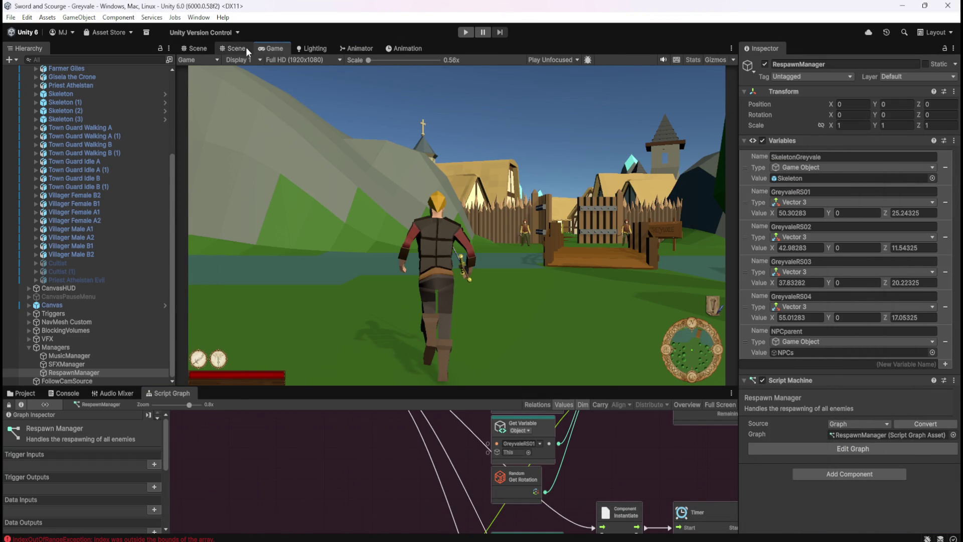
left_click(233, 48)
left_click(200, 49)
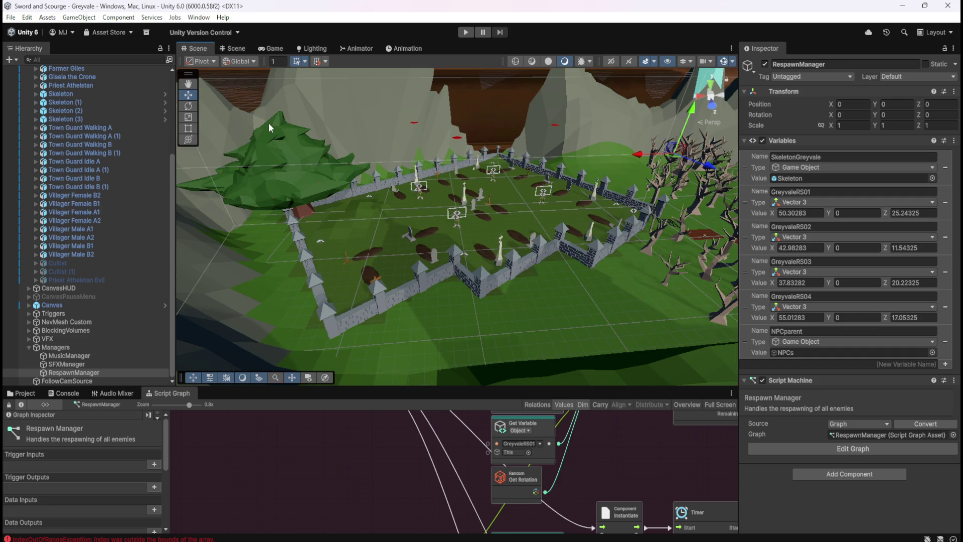
Step: Check the Game view's play mode options, then pull the Game view out into a floating window
left_click(271, 48)
left_click(538, 59)
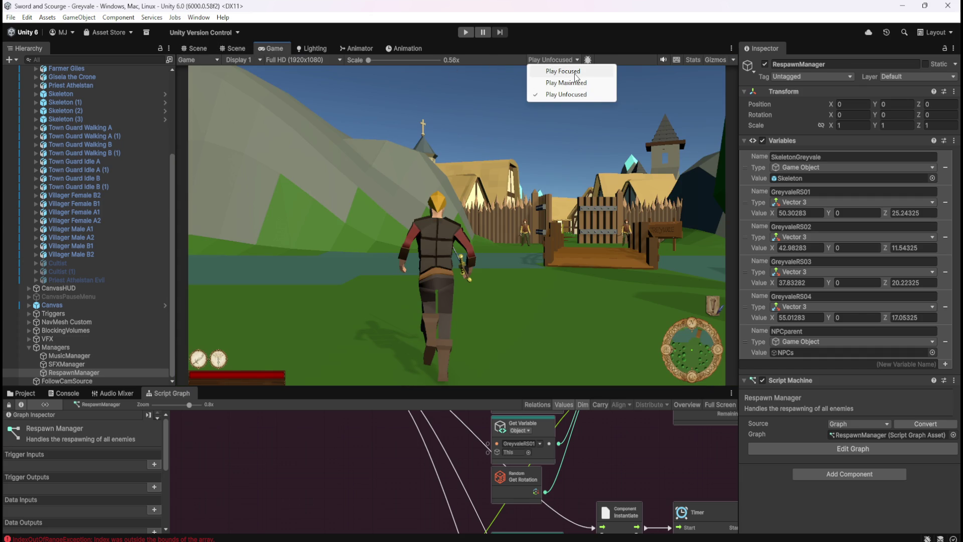
left_click(272, 51)
left_click(204, 50)
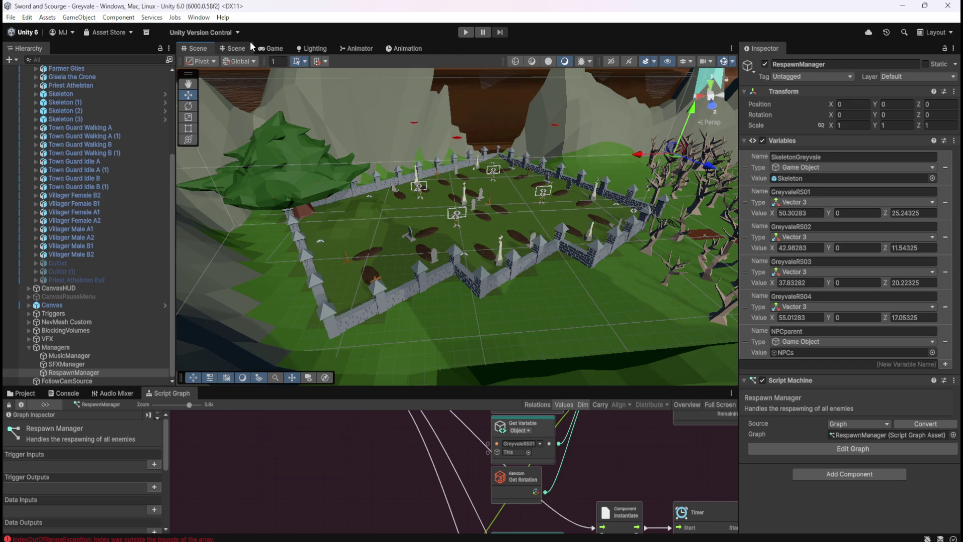
left_click(266, 47)
left_click_drag(266, 47, 577, 200)
Step: Narrow the Hierarchy panel and widen the Inspector panel
left_click(736, 81)
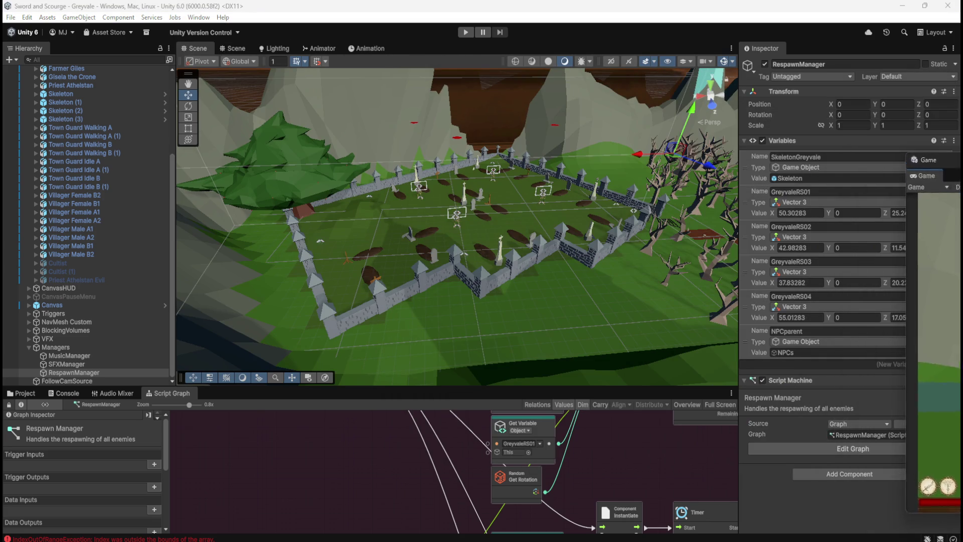
mouse_move(175, 204)
left_mouse_down()
mouse_move(117, 213)
mouse_move(133, 213)
left_mouse_up()
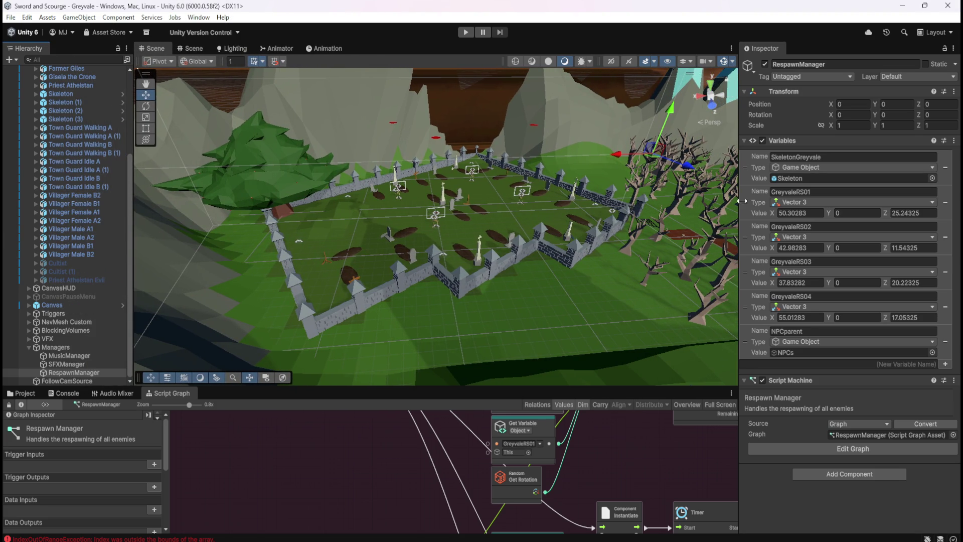
left_click_drag(739, 215, 536, 253)
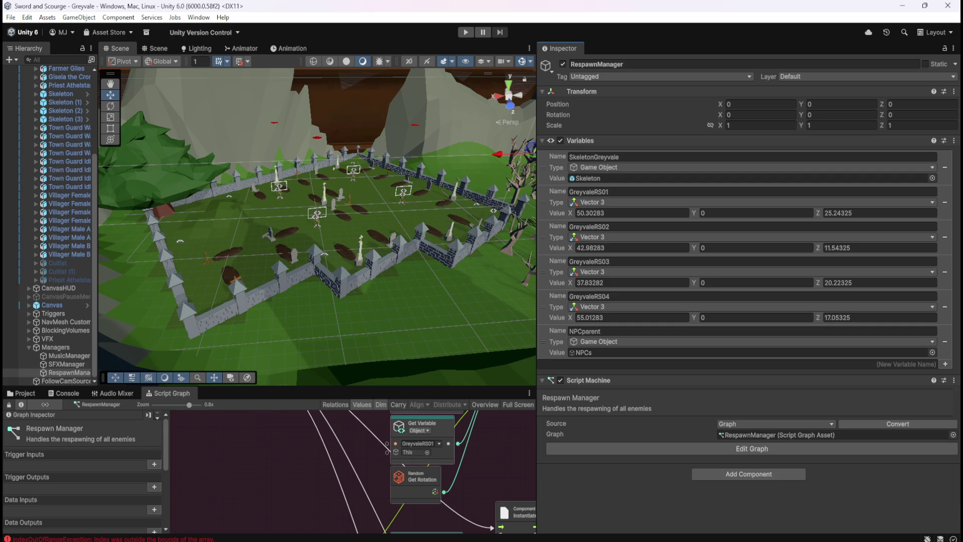
Step: Float the Game view on the right at a narrower size, then start Play mode
key("ctrl+2")
left_click_drag(759, 186, 753, 172)
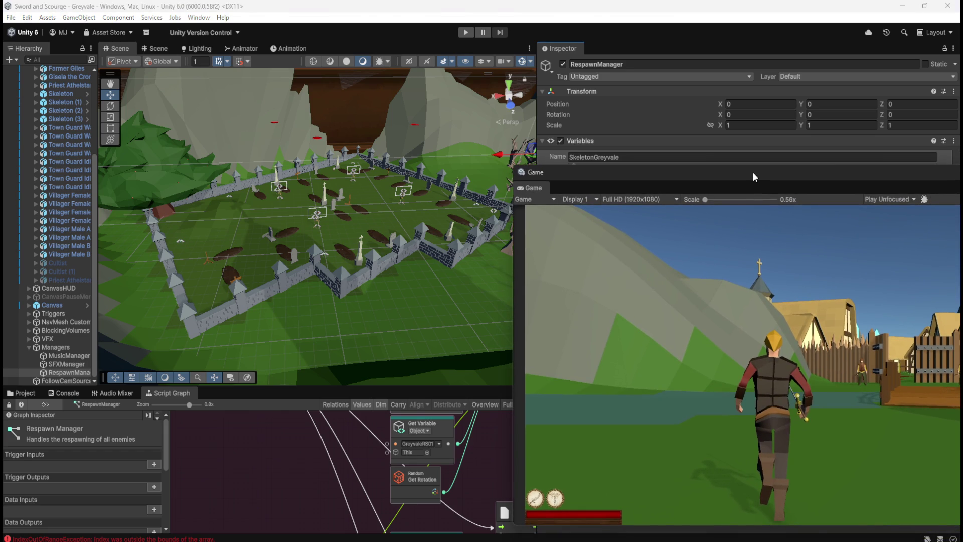
mouse_move(864, 170)
left_mouse_down()
mouse_move(811, 174)
mouse_move(878, 161)
left_mouse_up()
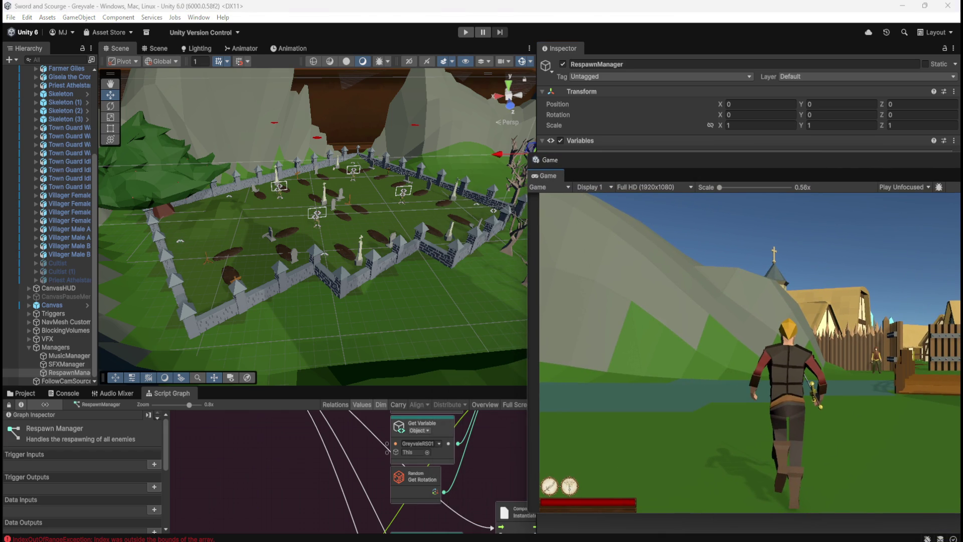
left_click_drag(961, 285, 942, 286)
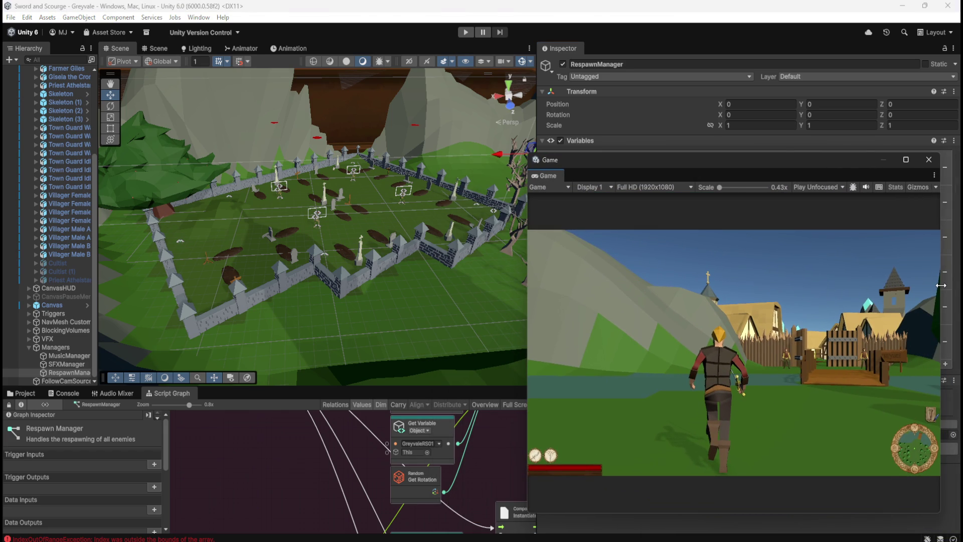
left_click_drag(776, 159, 798, 165)
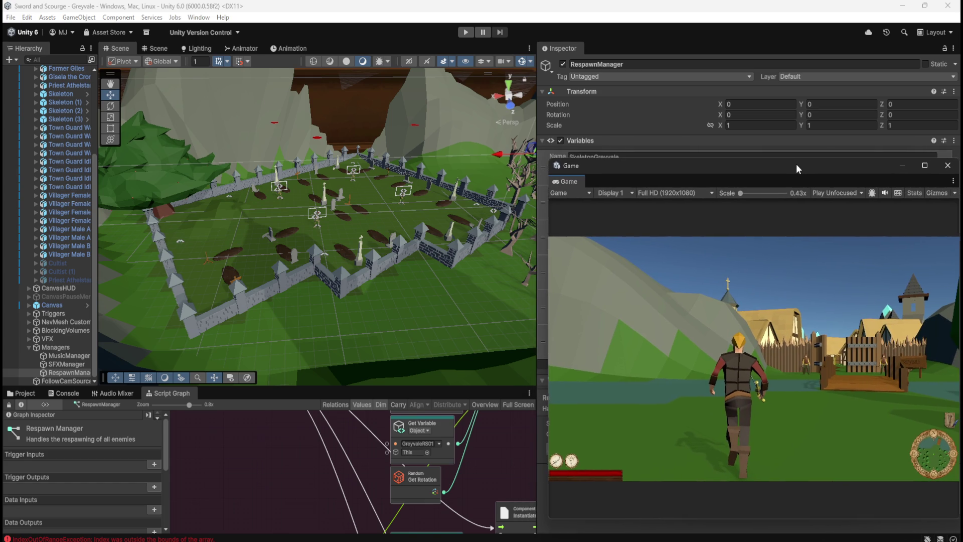
left_click_drag(718, 165, 712, 163)
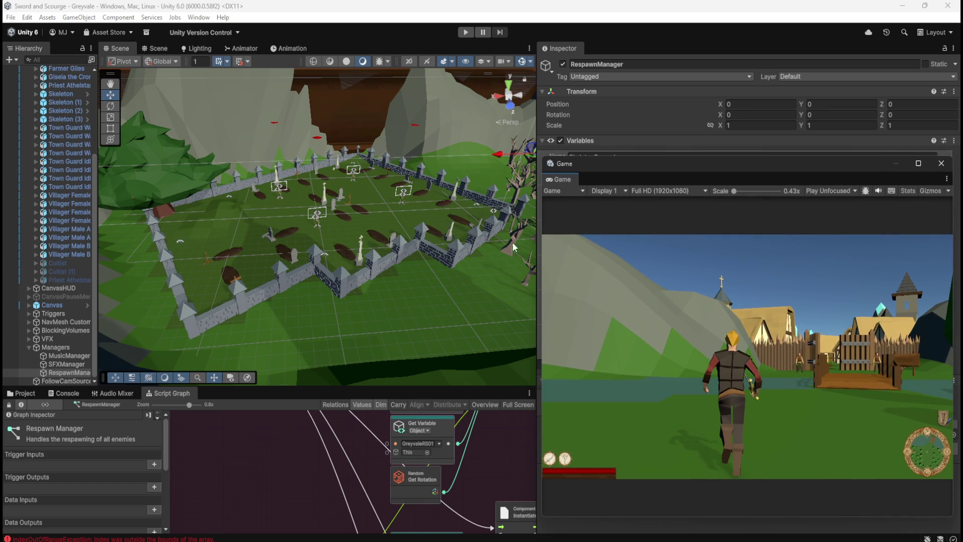
left_click(510, 14)
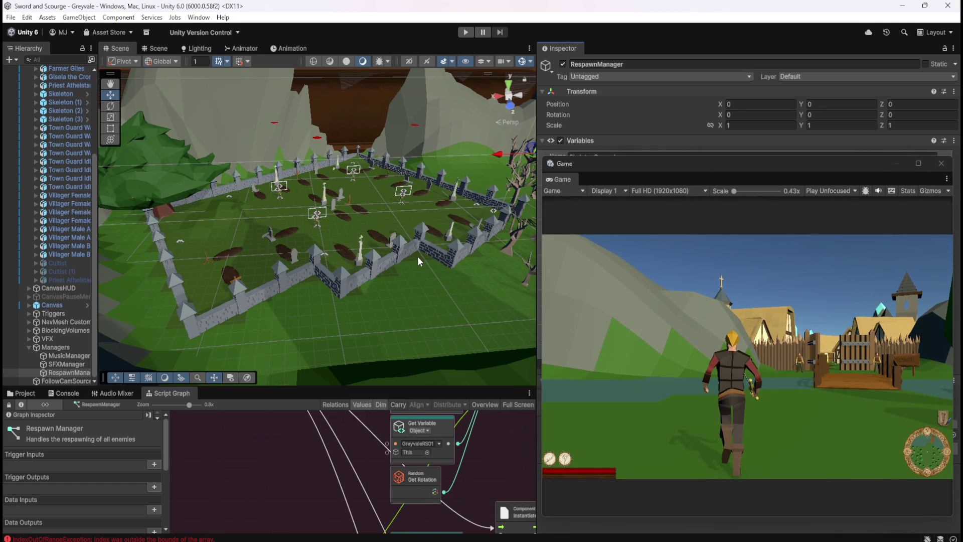
left_click(466, 32)
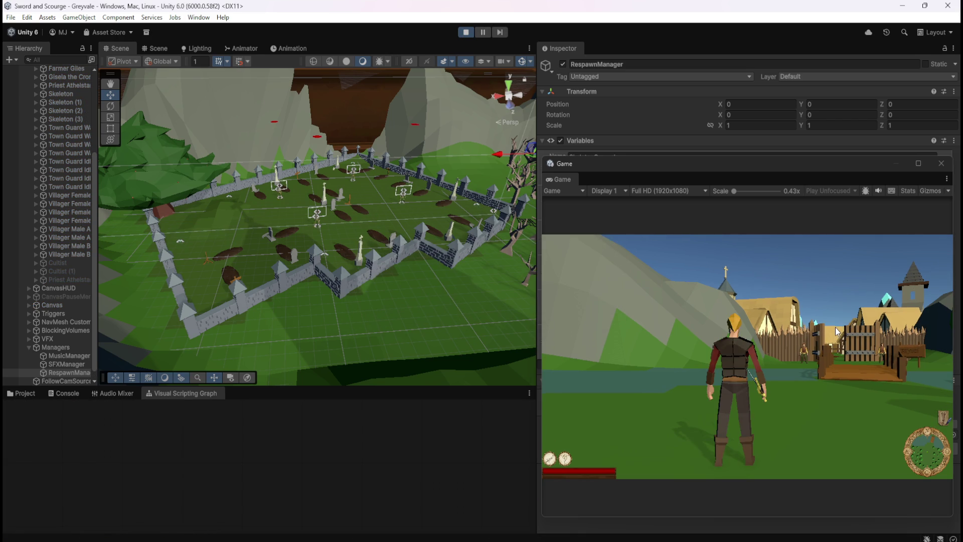
Step: Run the player over the bridge, through the village gate and forest path to the graveyard, attacking a skeleton
key("w")
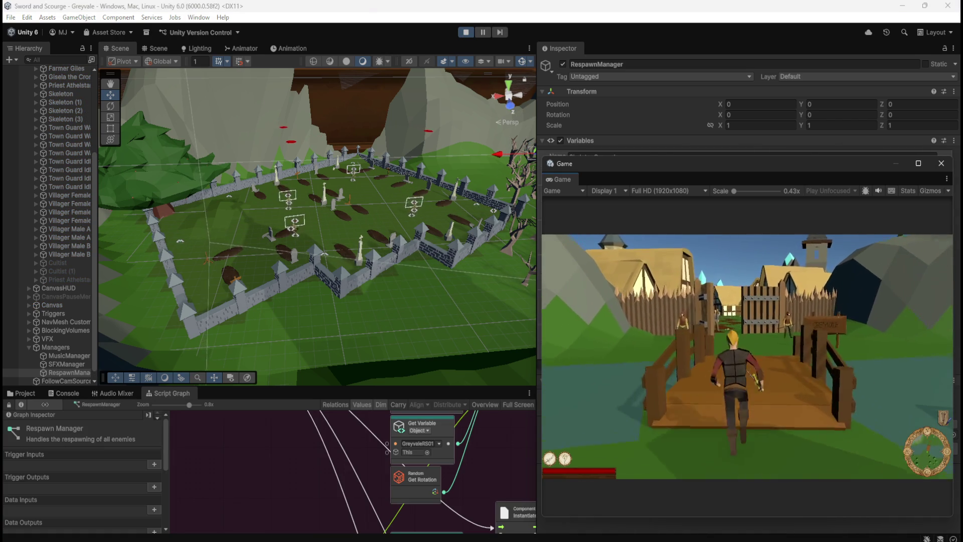
key("w")
key("w")
key("w")
key("w")
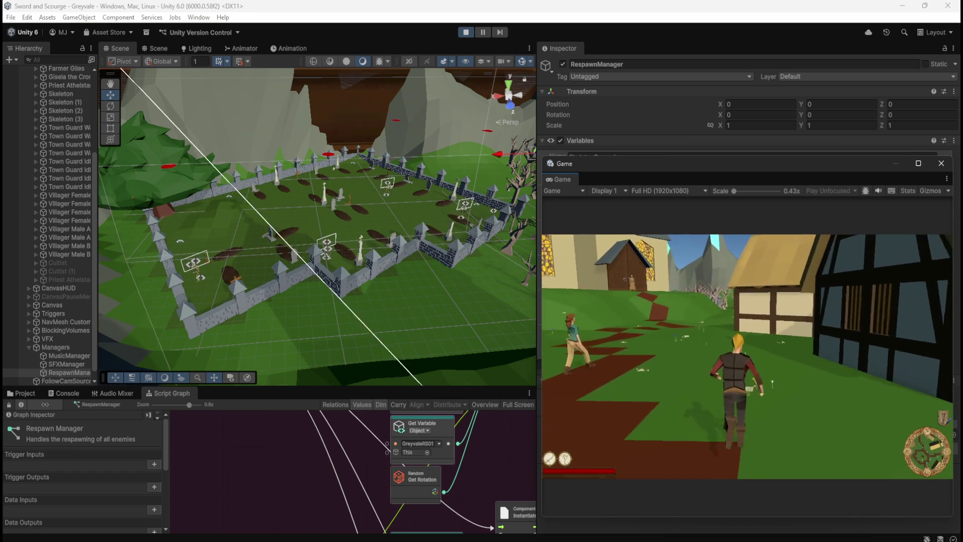
key("w")
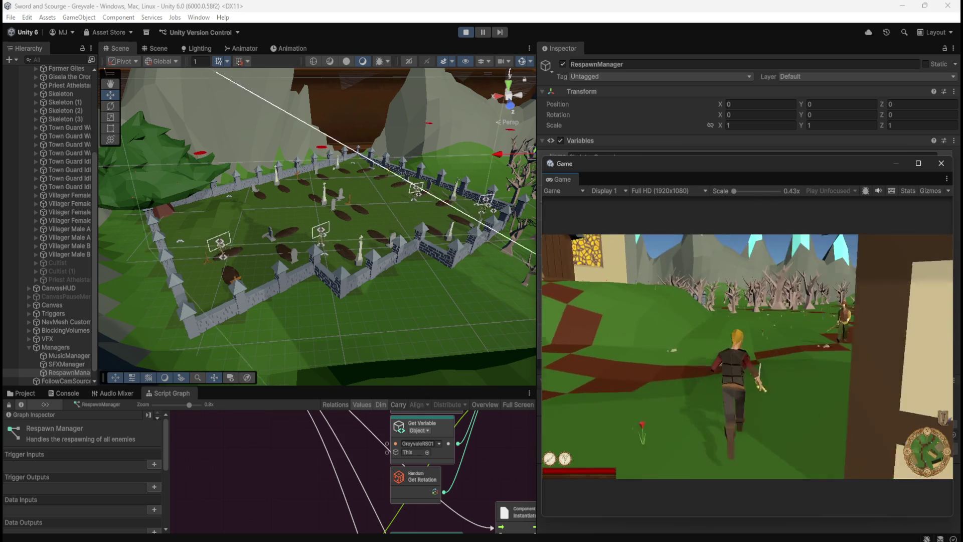
key("w")
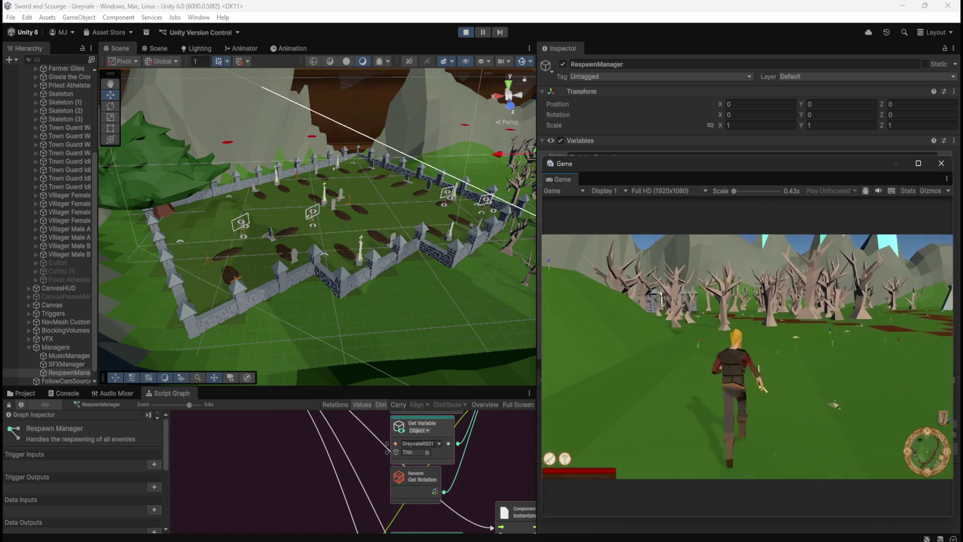
key("w")
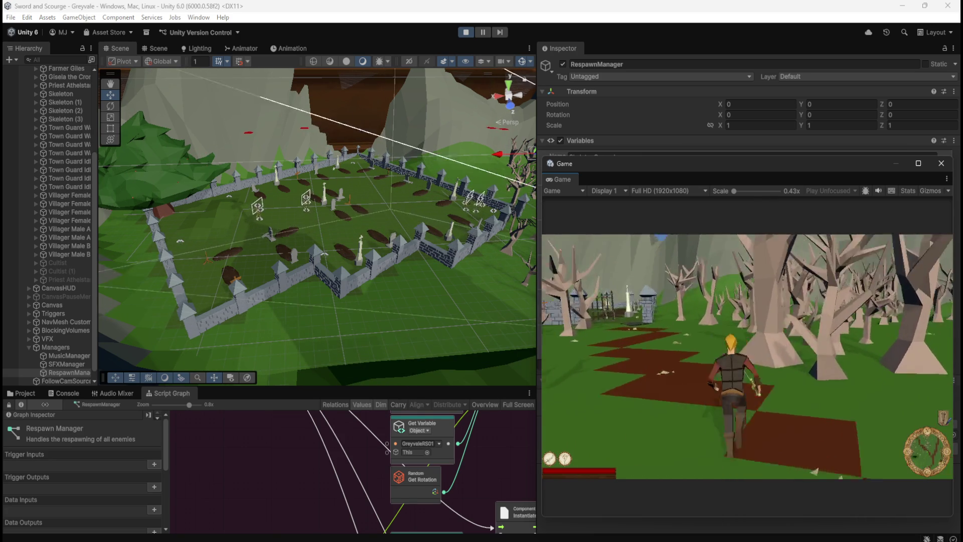
key("w")
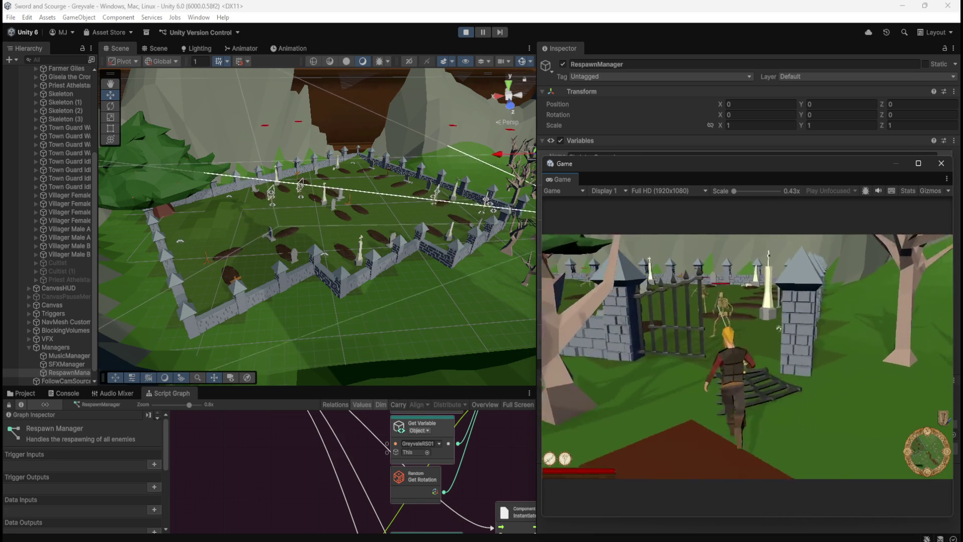
key("w")
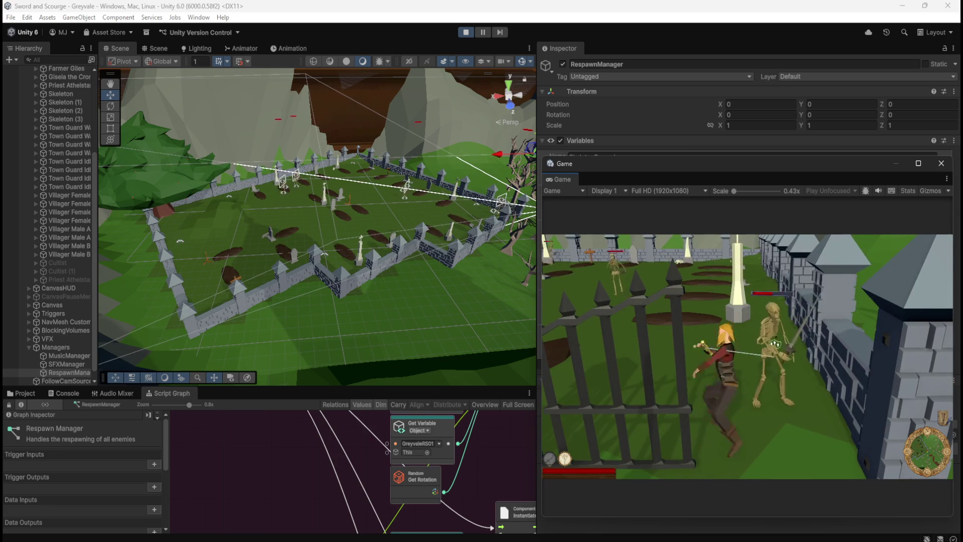
key("w")
key("w")
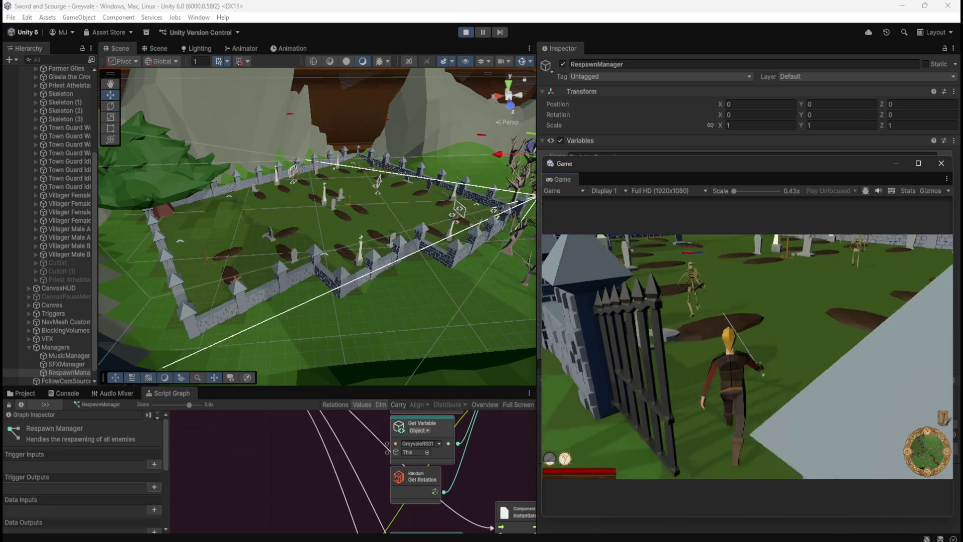
key("w")
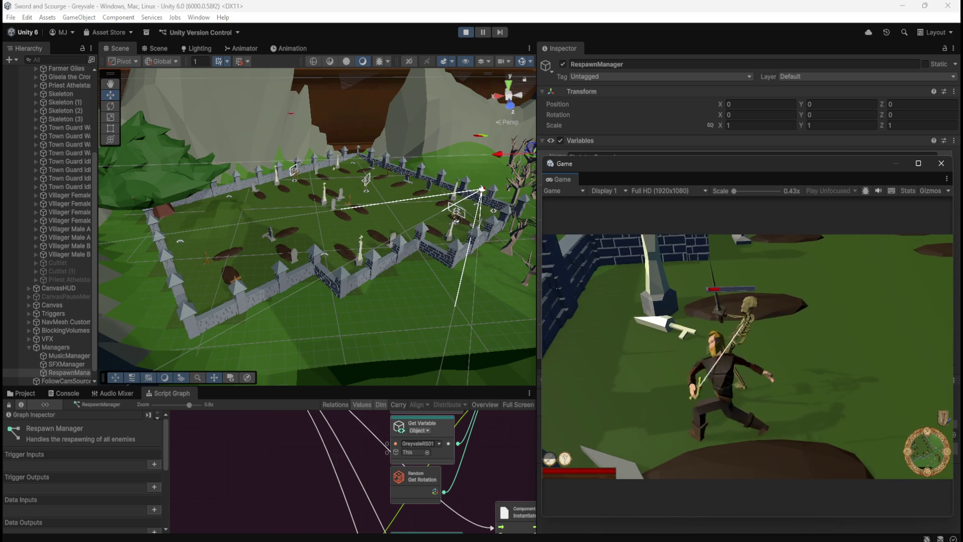
key("w")
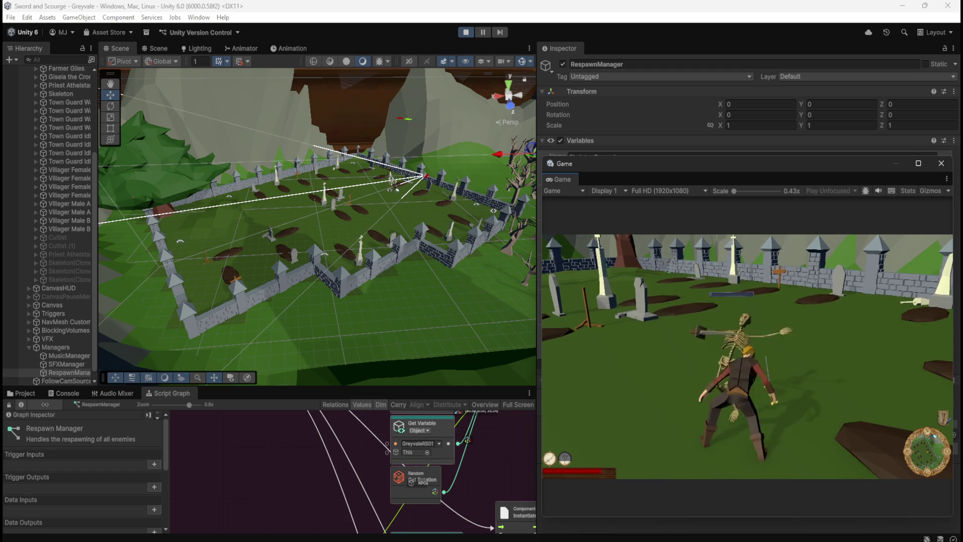
Step: Move around the graveyard fighting respawning skeletons, then bring up the Resume/Main Menu/Quit pause menu
key("w")
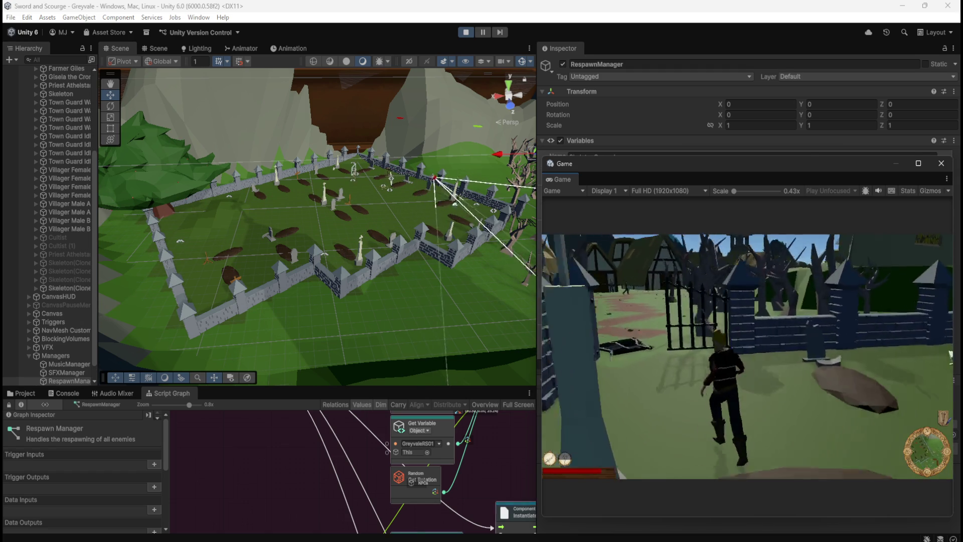
key("s")
key("d")
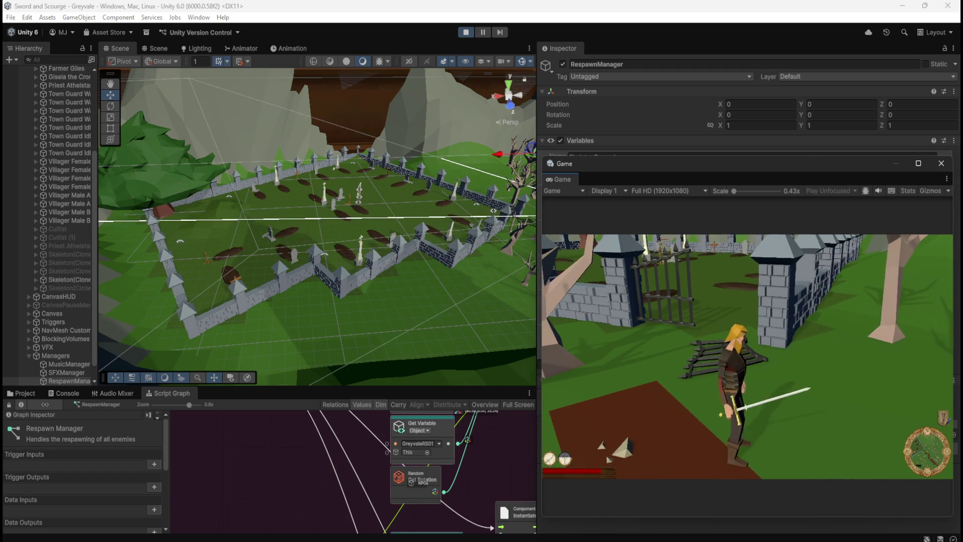
key("a")
key("s")
key("a")
key("a")
key("d")
key("d")
key("d")
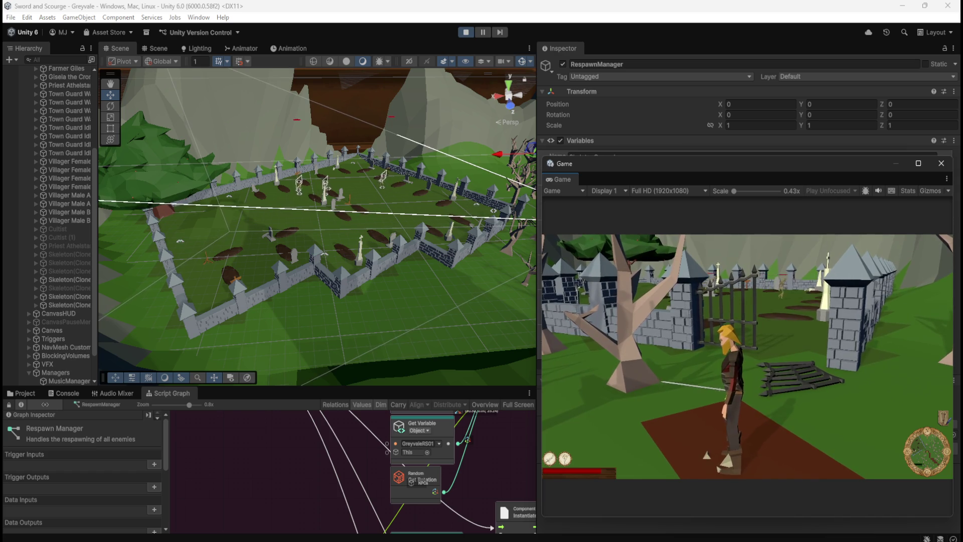
key("Escape")
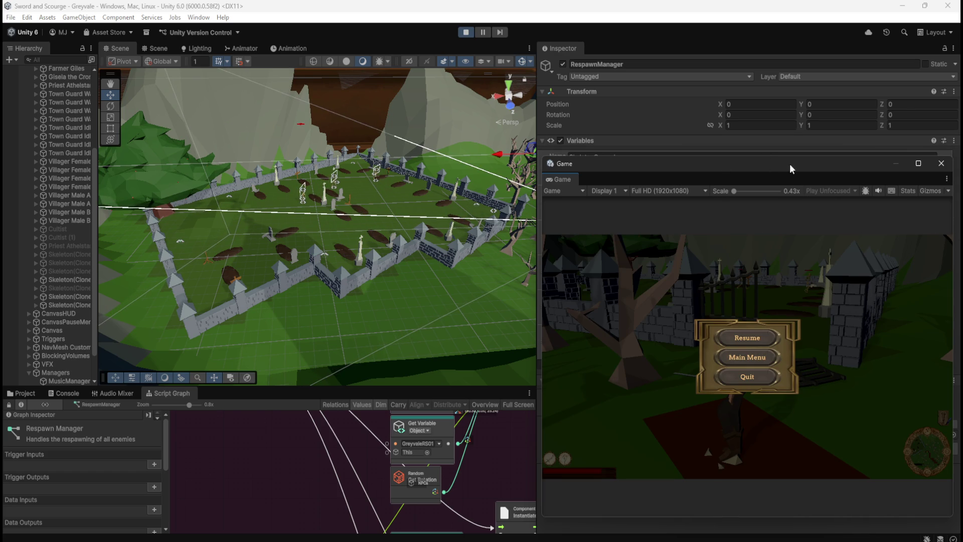
Step: Stop Play mode, widen the Scene view over the Inspector, then select RespawnManager and maximize its graph
left_click(466, 32)
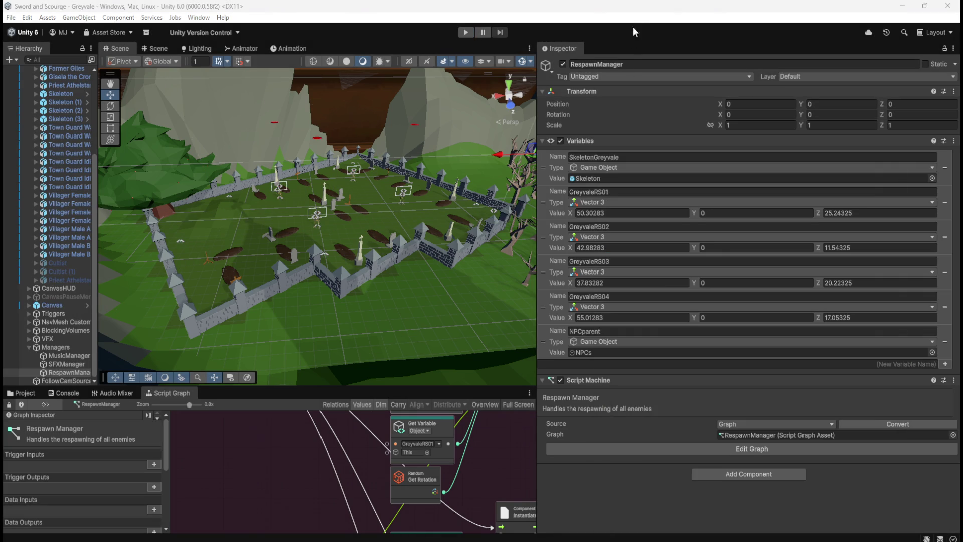
left_click_drag(537, 118, 818, 120)
scroll(527, 147, "up", 3)
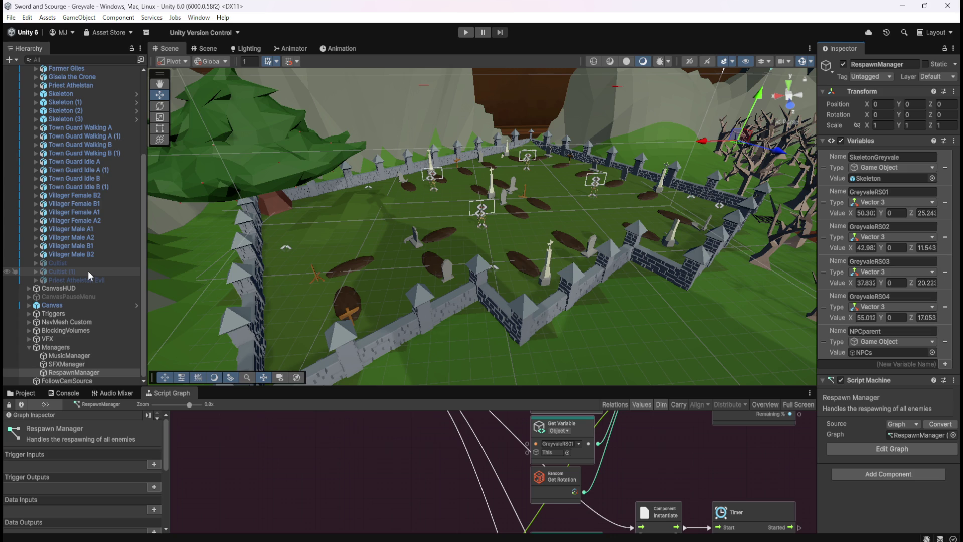
scroll(89, 266, "up", 4)
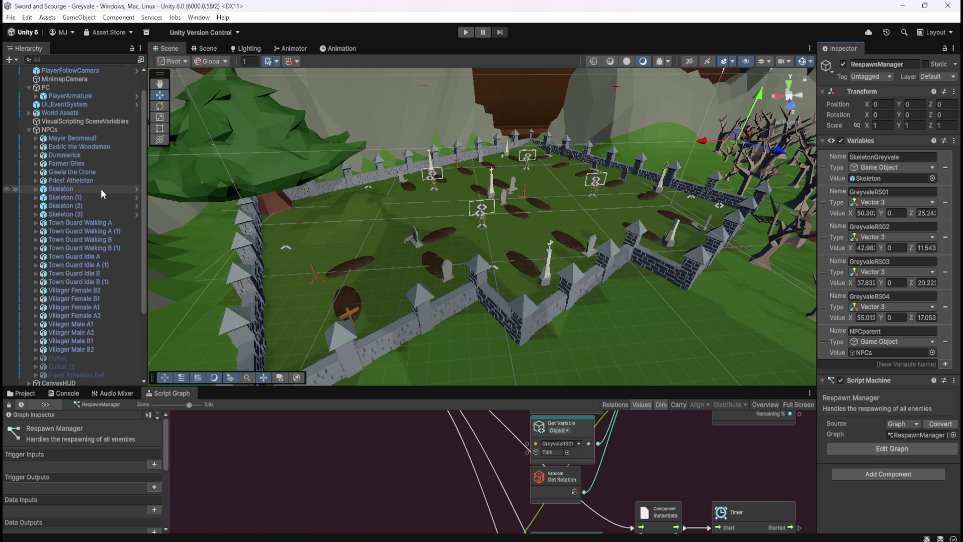
scroll(103, 345, "down", 5)
left_click(91, 364)
left_click(80, 373)
key("shift+space")
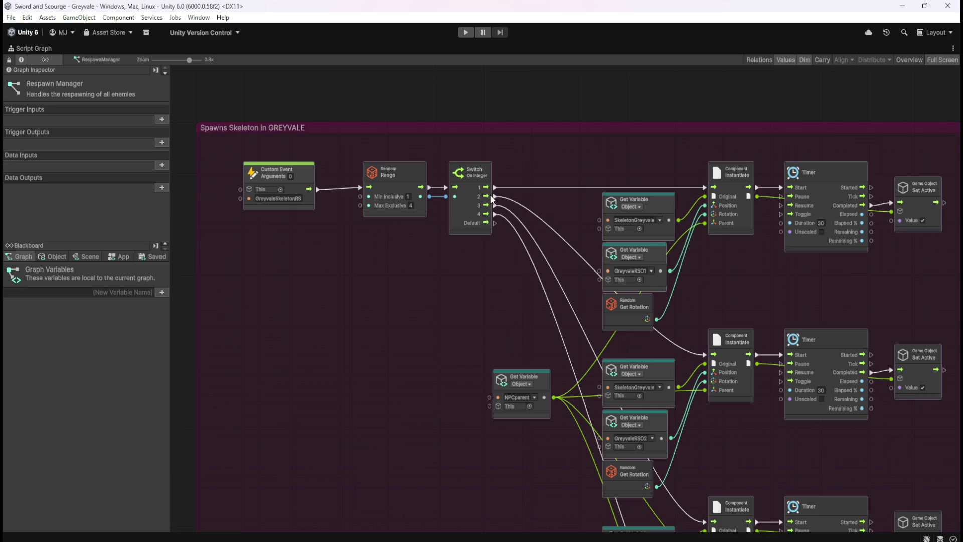
Step: Pan the RespawnManager graph to show the Instantiate, 30-second Timer and Set Active chain
left_click_drag(764, 290, 552, 279)
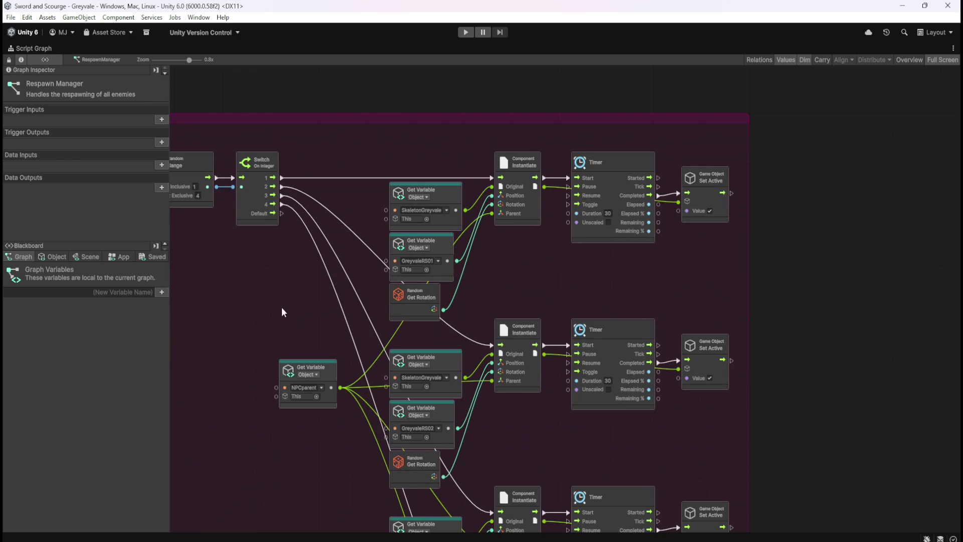
Step: Review the spawn group's Custom Event and Get Rotation node, then restore the layout and select Skeleton
left_click_drag(272, 307, 460, 332)
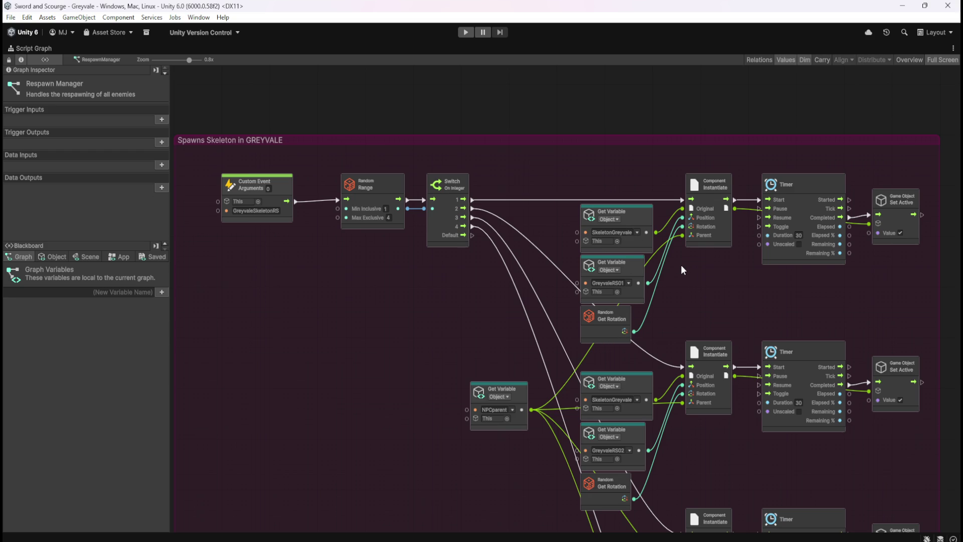
left_click(613, 330)
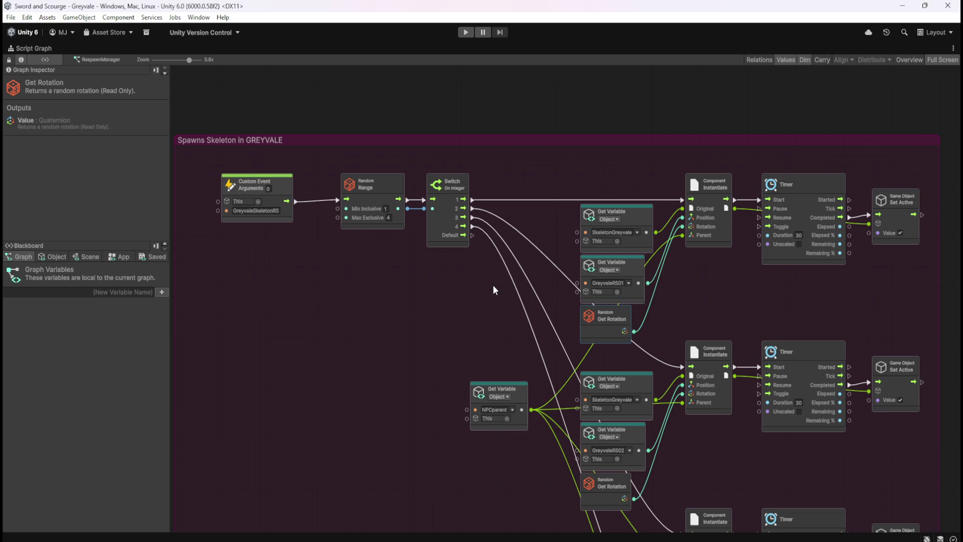
left_click(454, 297)
key("shift+space")
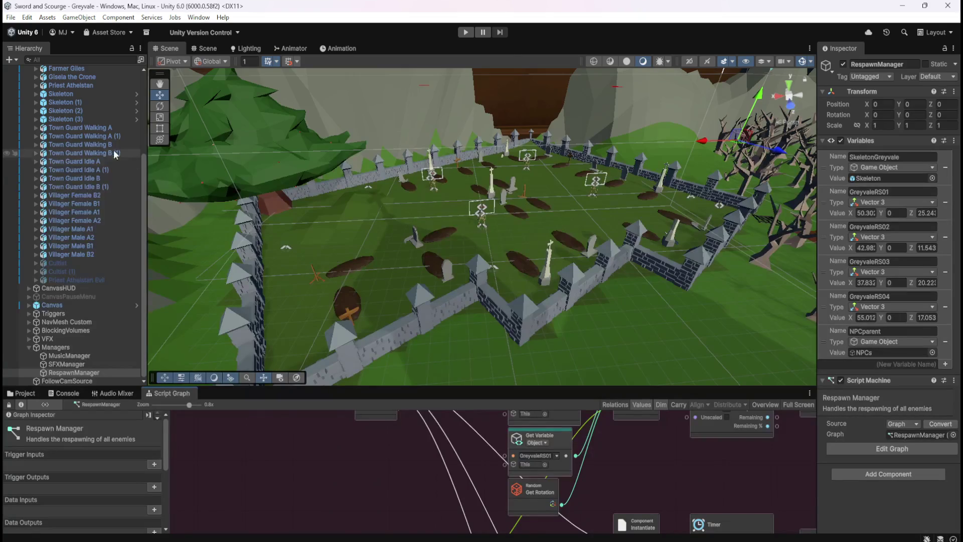
left_click(78, 97)
Step: Maximize the Skeleton graph, pan through damage and If-branch death chain, and box-select the collider Set Enabled node
key("shift+space")
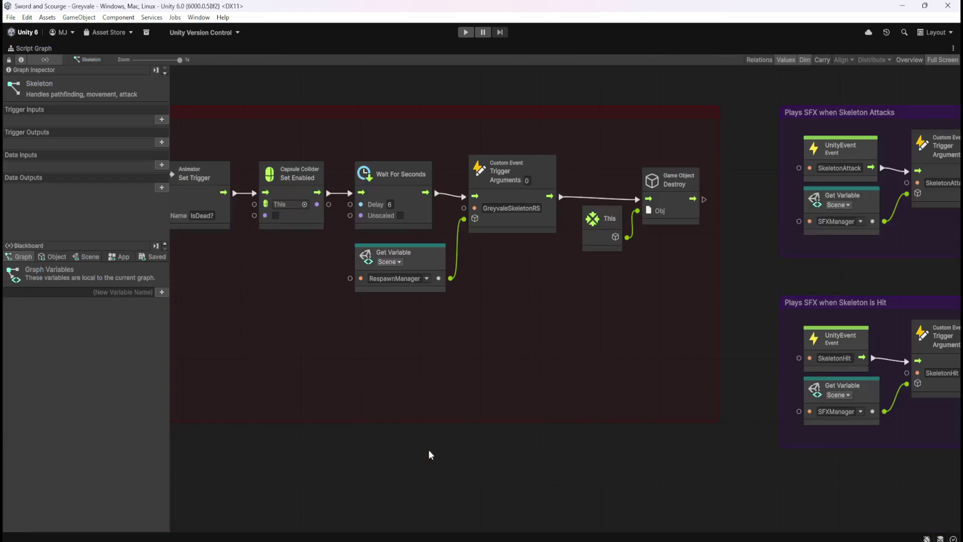
scroll(650, 255, "down", 6)
scroll(564, 250, "up", 5)
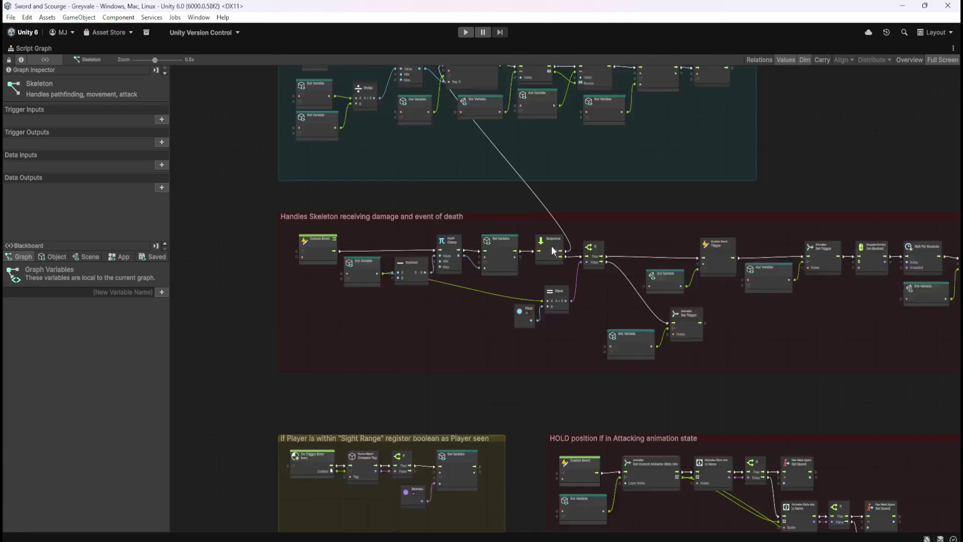
left_click_drag(699, 315, 389, 341)
left_click_drag(783, 402, 623, 394)
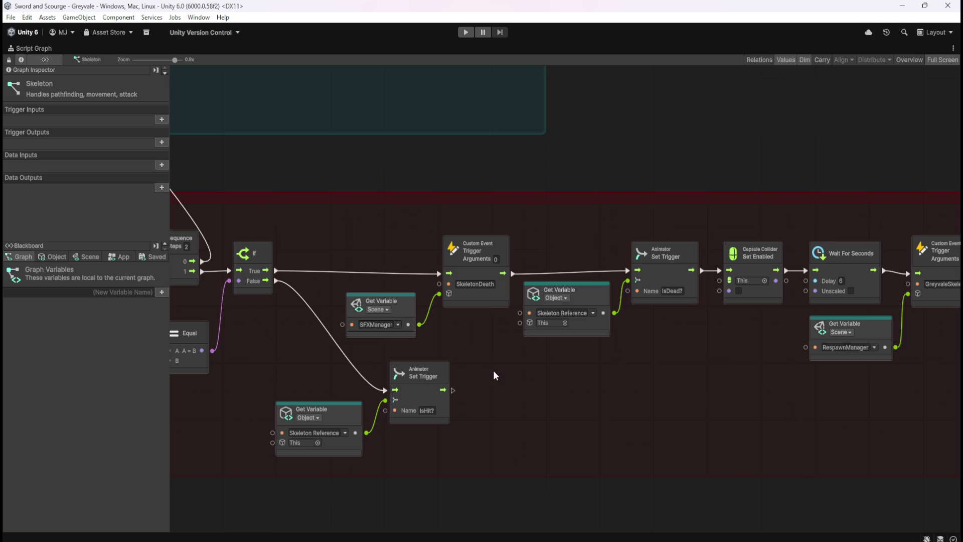
left_click_drag(480, 373, 766, 358)
mouse_move(359, 415)
left_mouse_down()
mouse_move(665, 387)
mouse_move(340, 380)
left_mouse_up()
left_click_drag(821, 372, 510, 366)
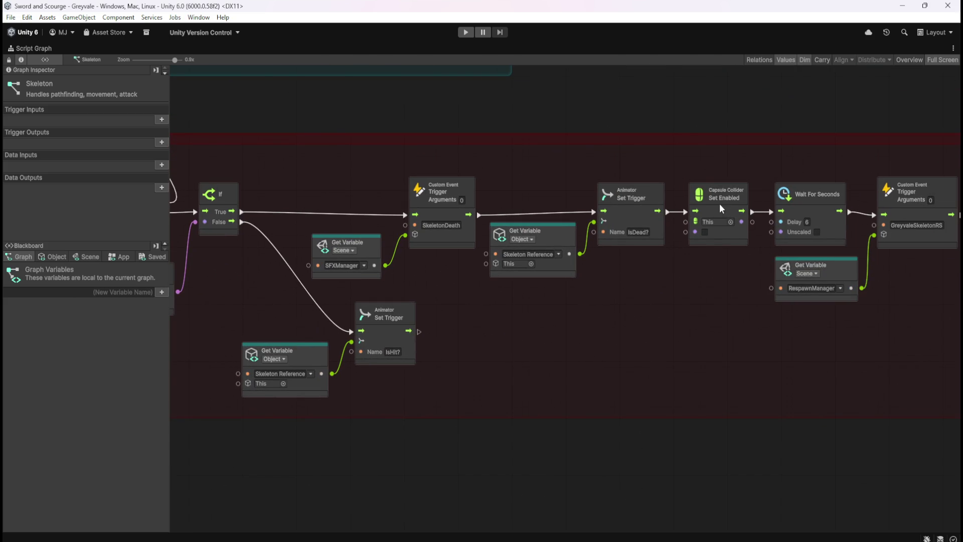
mouse_move(765, 344)
left_mouse_down()
mouse_move(560, 359)
mouse_move(671, 363)
left_mouse_up()
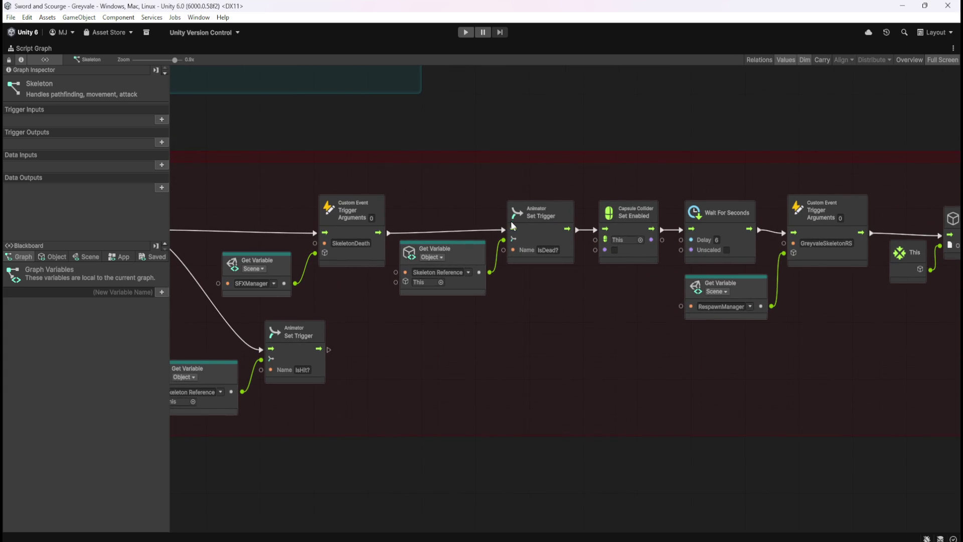
left_click_drag(604, 189, 669, 269)
left_click(603, 326)
Step: Restore the layout, check the Capsule Collider (radius 0.5, height 2.2), and expand Skeleton's children in the Hierarchy
left_click_drag(584, 184, 664, 269)
key("shift+space")
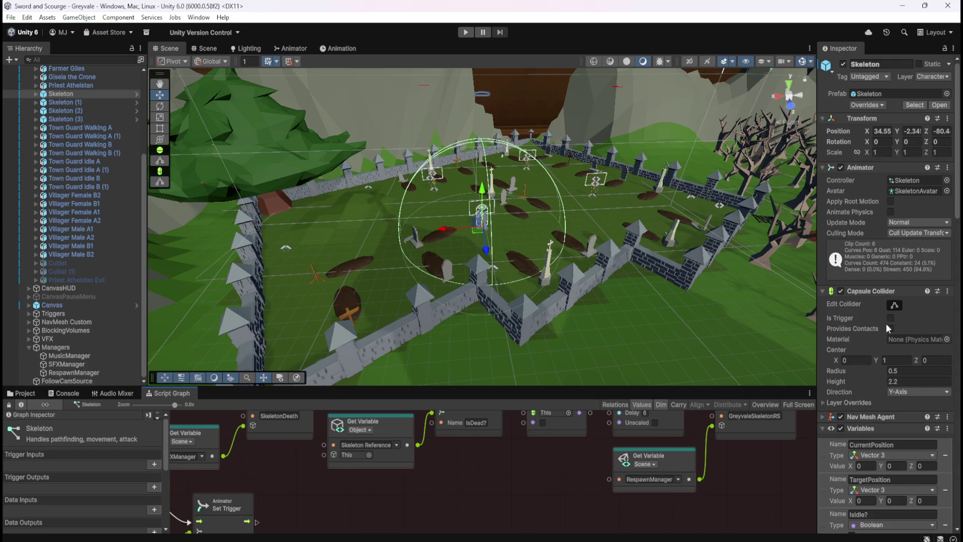
left_click(890, 293)
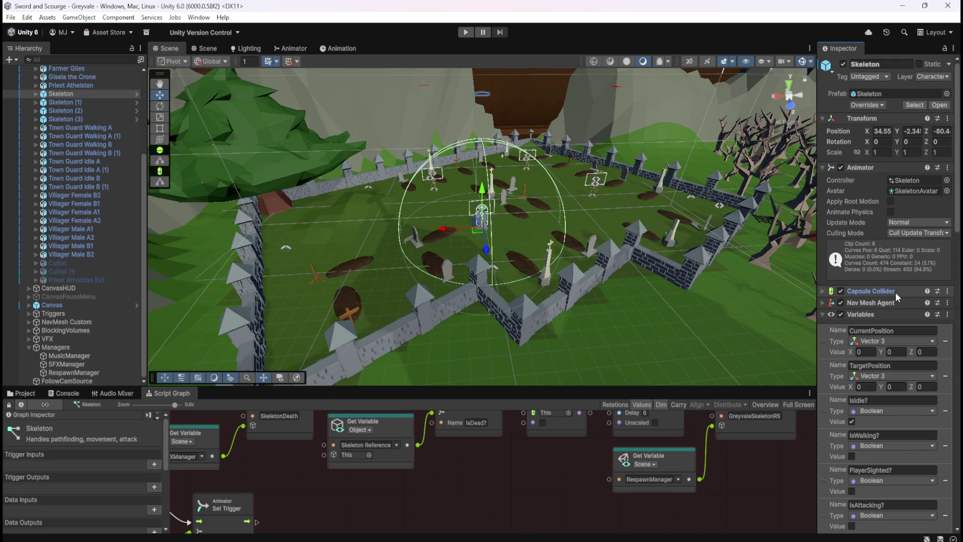
left_click(896, 293)
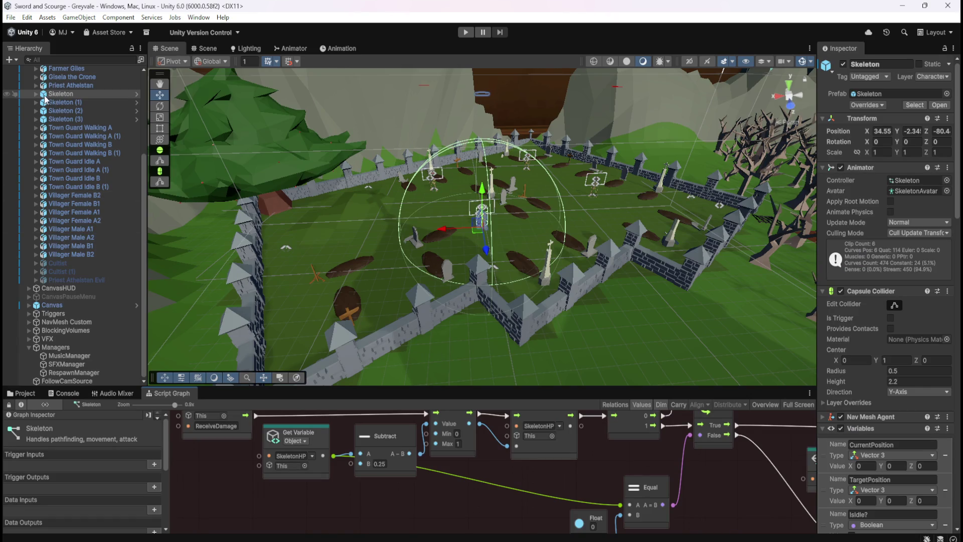
left_click(36, 95)
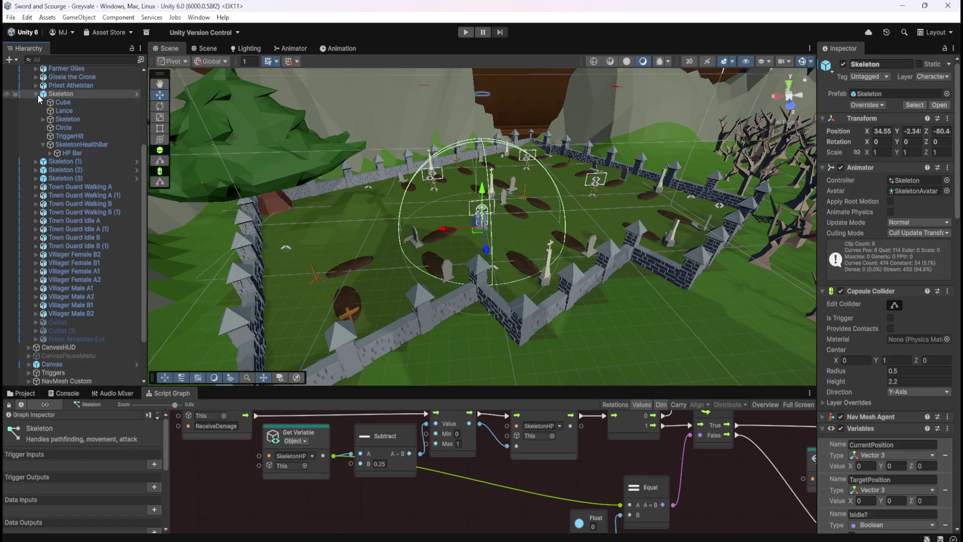
Step: Pan TriggerHit's maximized Skeleton Damaged graph from On Trigger Enter to ReceiveDamage and Set Active, then restore
left_click(71, 136)
key("shift+space")
mouse_move(327, 407)
left_mouse_down()
mouse_move(498, 365)
mouse_move(682, 368)
mouse_move(356, 359)
left_mouse_up()
left_click_drag(673, 393, 333, 391)
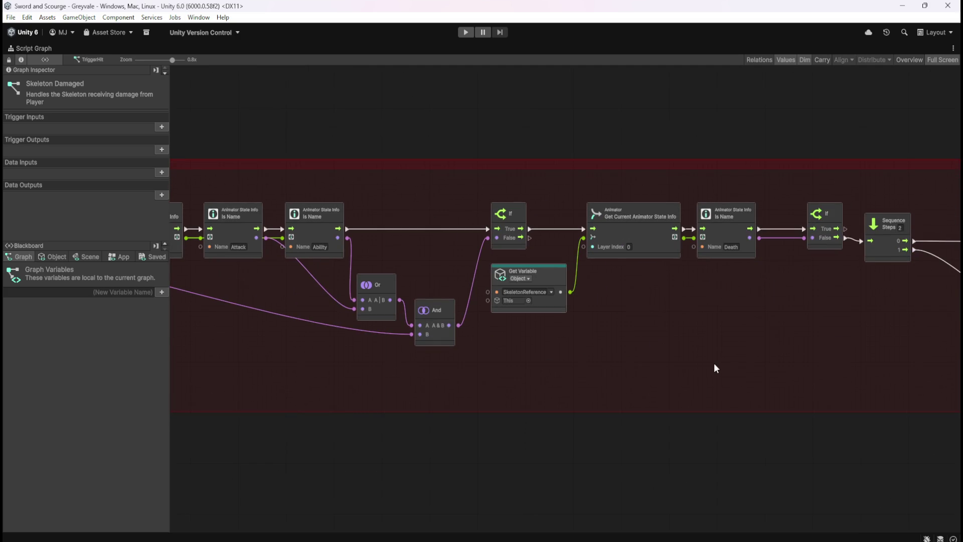
left_click_drag(716, 369, 396, 383)
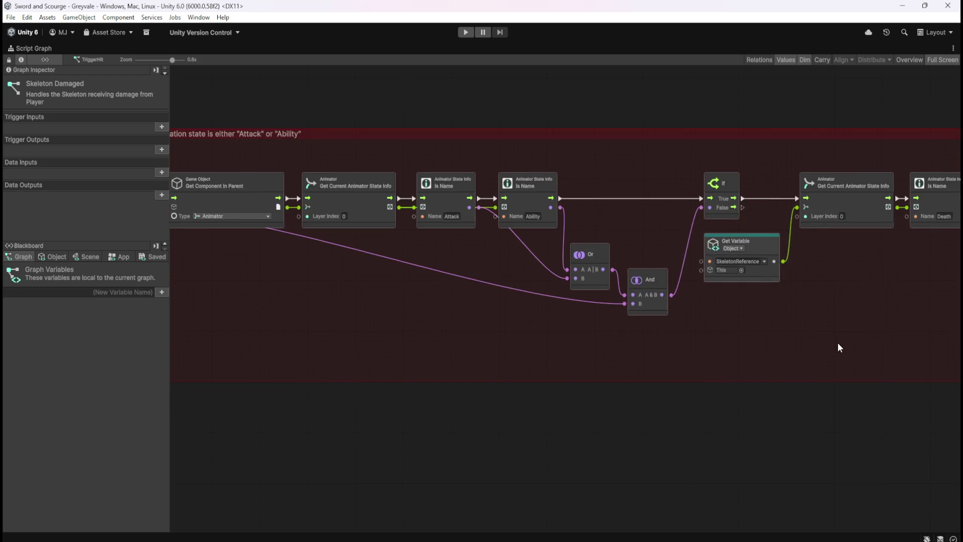
left_click_drag(841, 347, 444, 359)
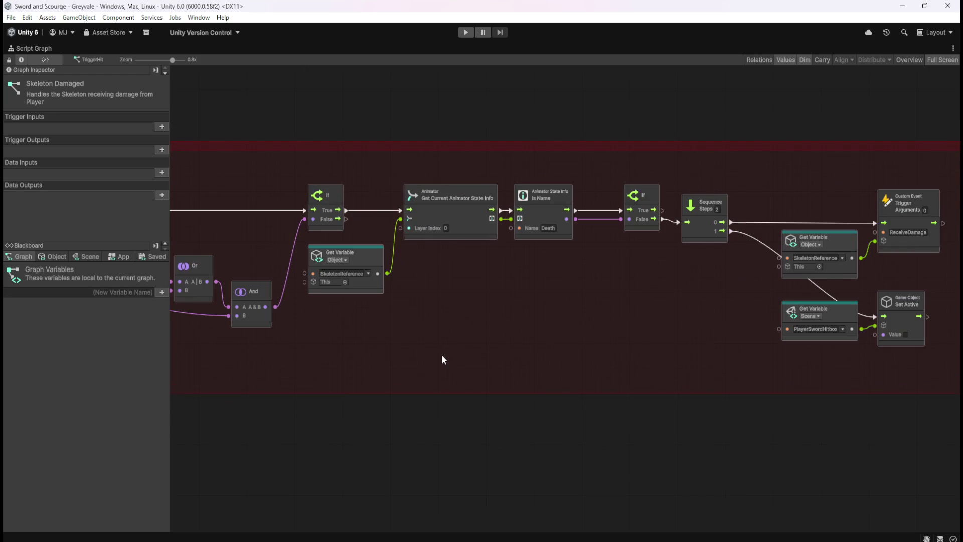
left_click_drag(275, 366, 709, 370)
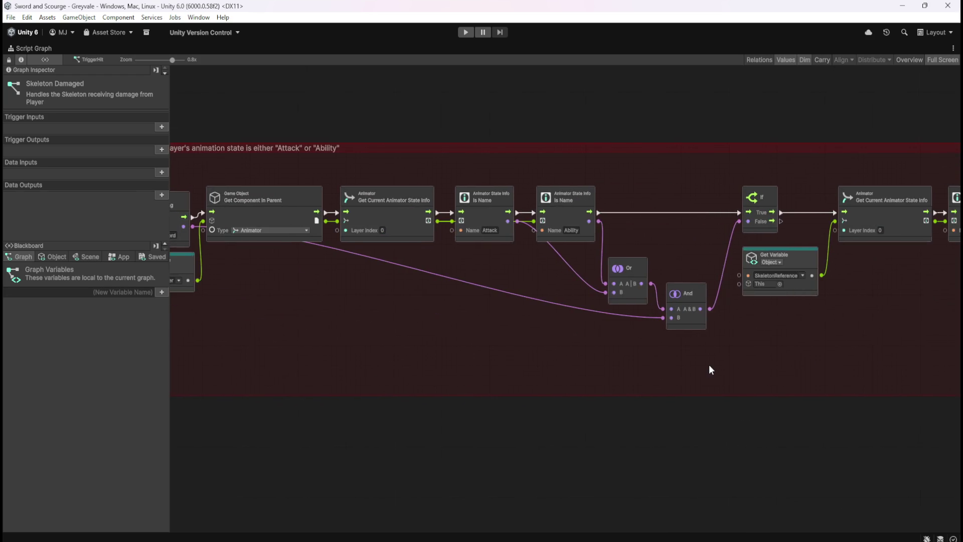
mouse_move(423, 361)
left_mouse_down()
mouse_move(809, 372)
mouse_move(490, 375)
left_mouse_up()
left_click_drag(826, 360, 378, 377)
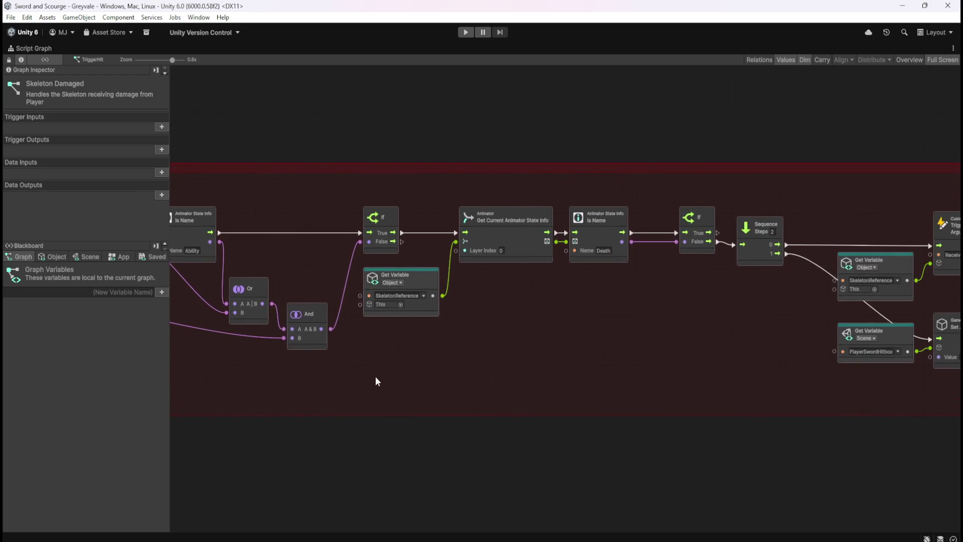
left_click_drag(665, 387, 366, 368)
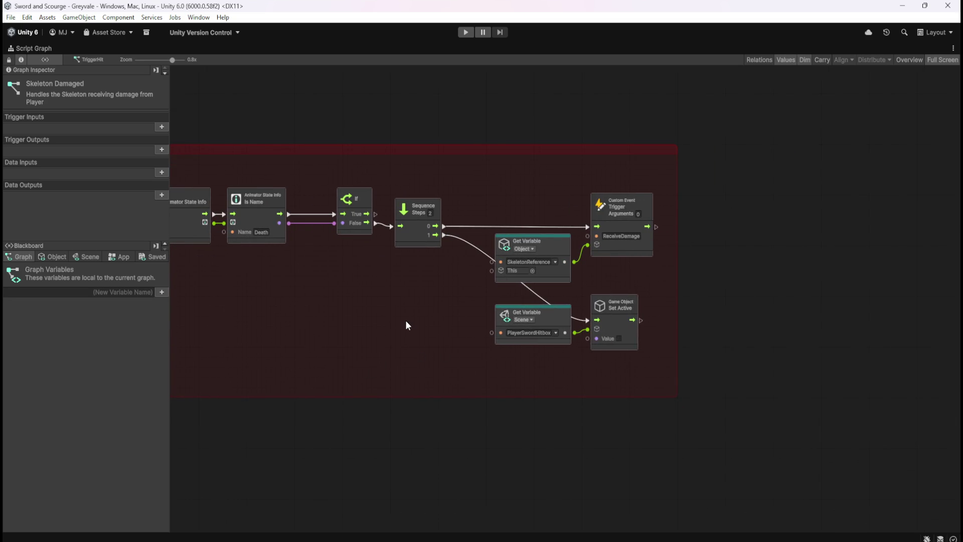
key("shift+space")
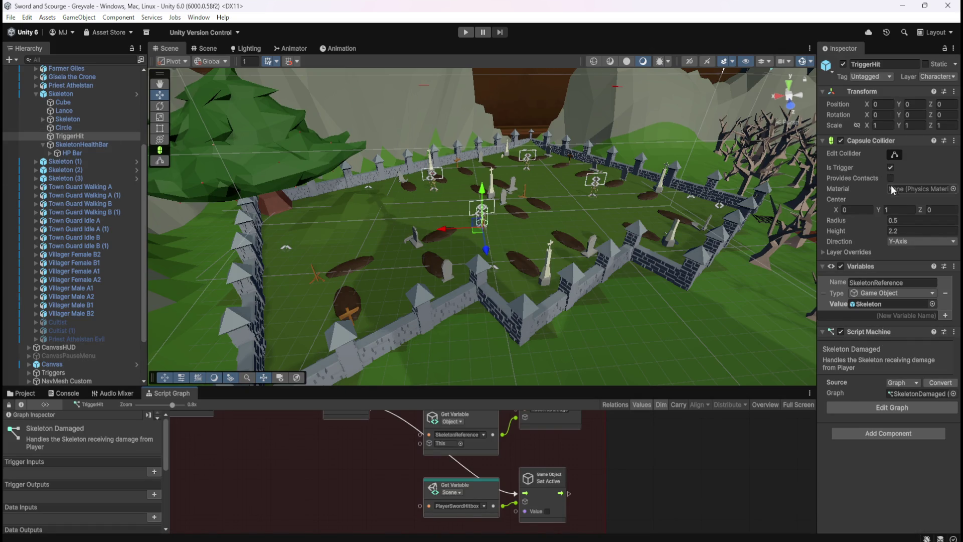
Step: Confirm TriggerHit's collider has Is Trigger enabled, then reselect the parent Skeleton object
scroll(499, 214, "up", 3)
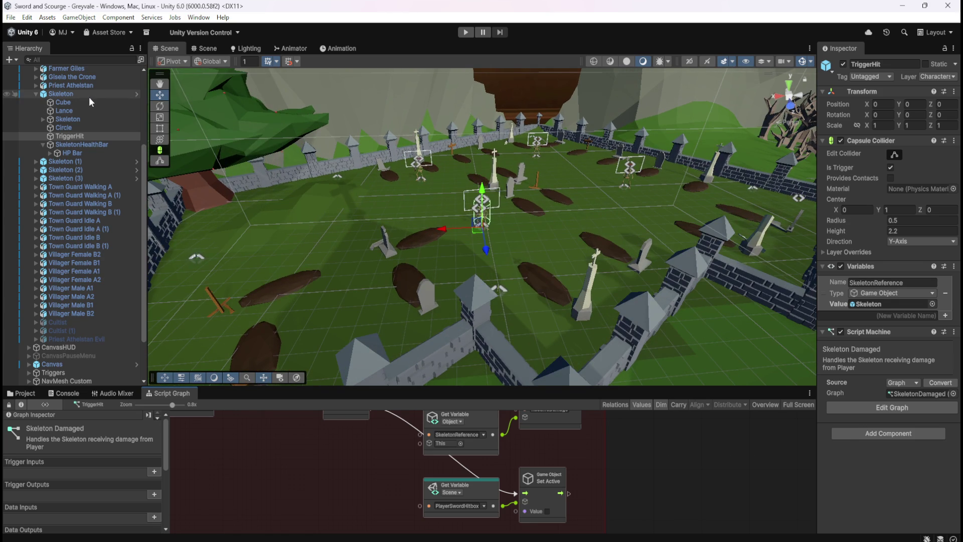
left_click(89, 96)
left_click(79, 137)
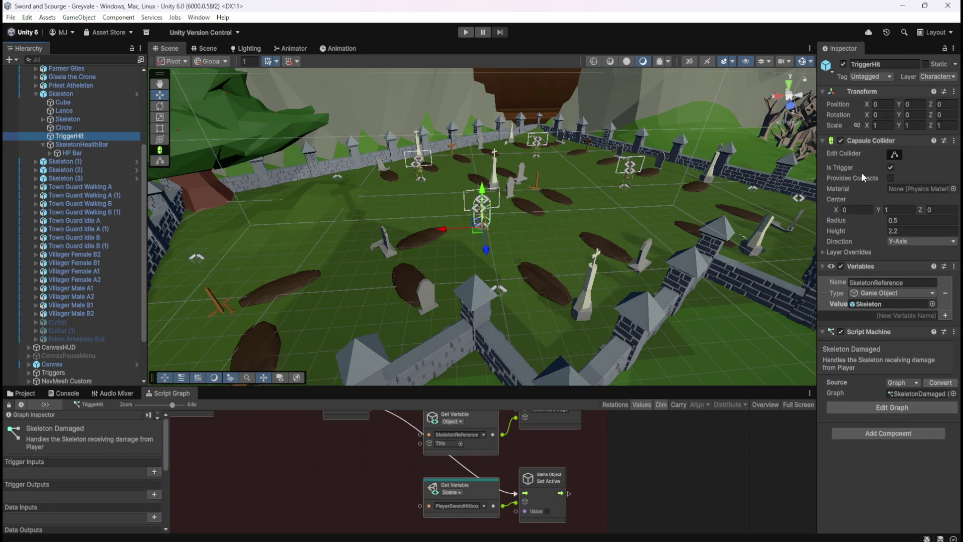
mouse_move(876, 171)
left_click(64, 95)
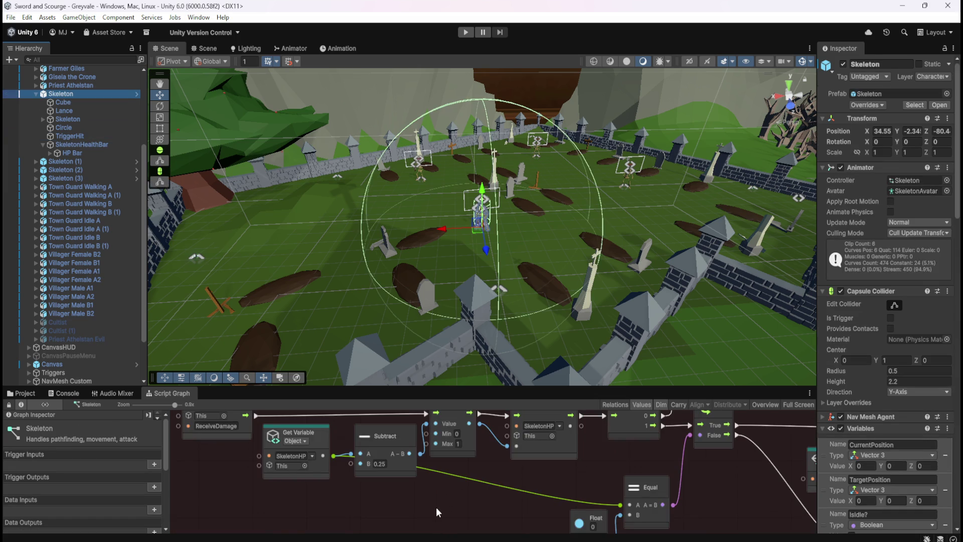
Step: Maximize the Skeleton graph and pan through its SkeletonDeath, ReceiveDamage and Destroy nodes
key("shift+space")
left_click_drag(761, 398, 480, 391)
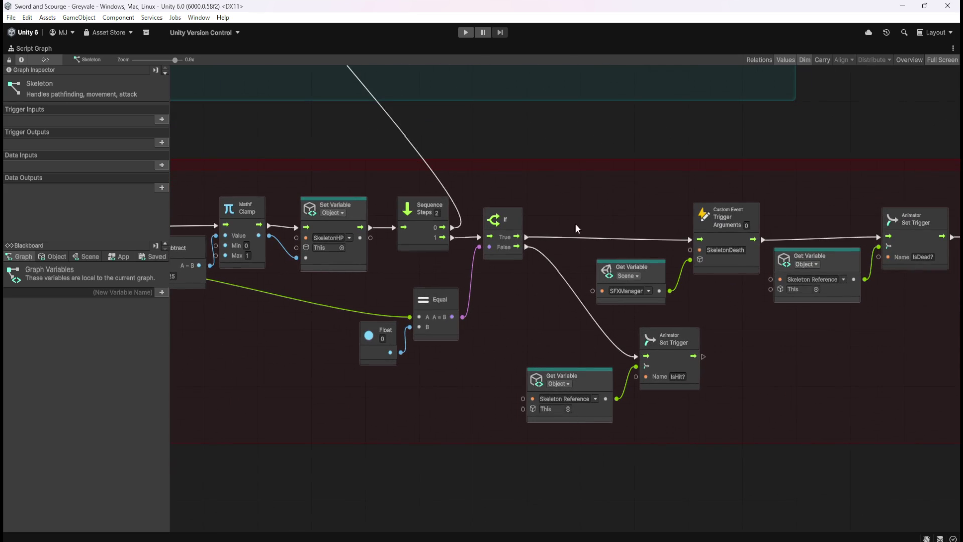
left_click_drag(769, 329, 513, 300)
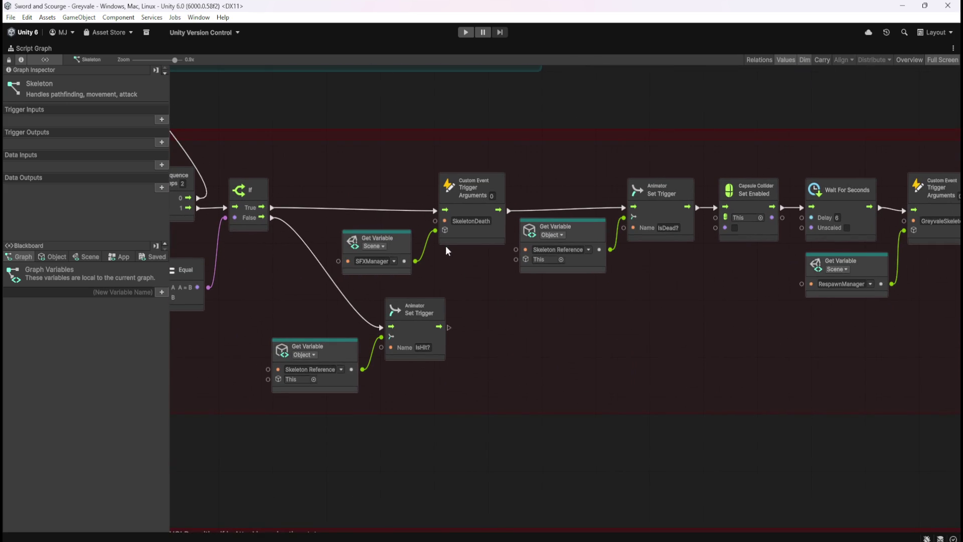
mouse_move(263, 284)
left_mouse_down()
mouse_move(628, 370)
mouse_move(582, 235)
mouse_move(588, 222)
mouse_move(743, 308)
mouse_move(325, 284)
left_mouse_up()
mouse_move(705, 336)
left_mouse_down()
mouse_move(544, 351)
mouse_move(447, 345)
left_mouse_up()
key("shift+space")
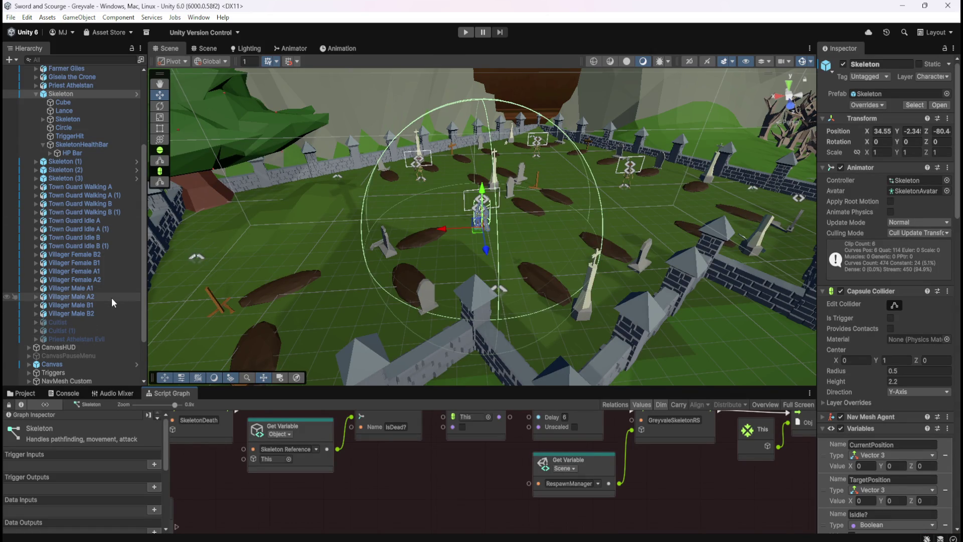
Step: Scroll through the Blackboard's Object variables with the graph maximized, then restore the docked layout
key("shift+space")
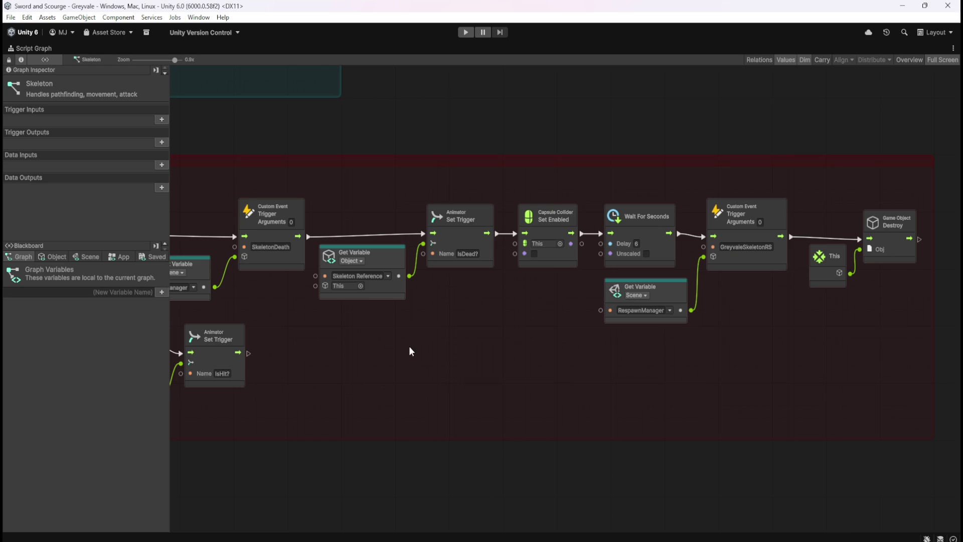
left_click(55, 257)
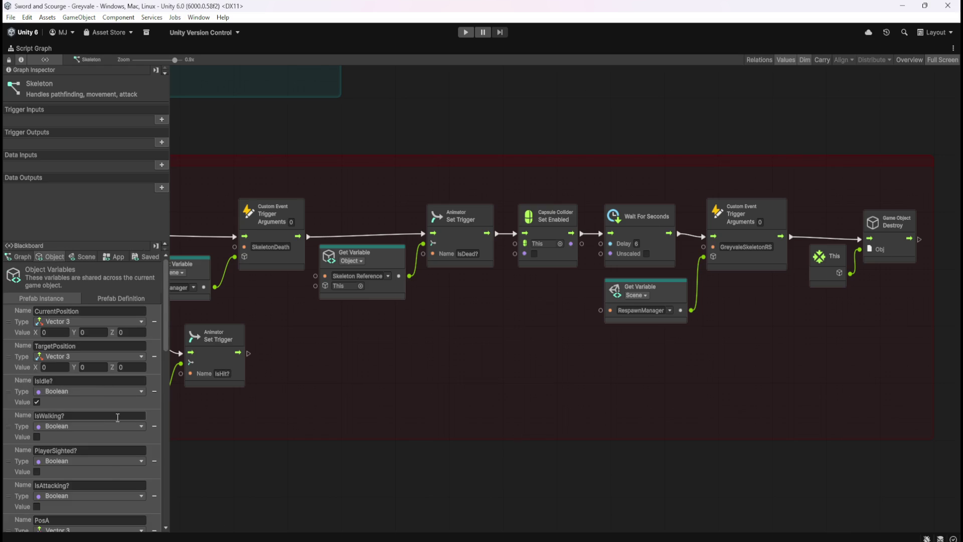
scroll(125, 396, "down", 6)
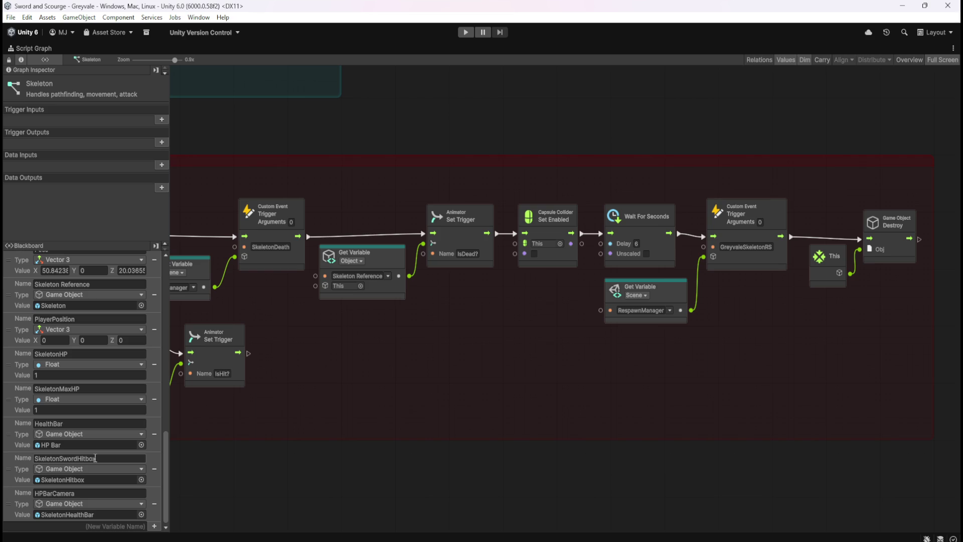
scroll(96, 458, "up", 4)
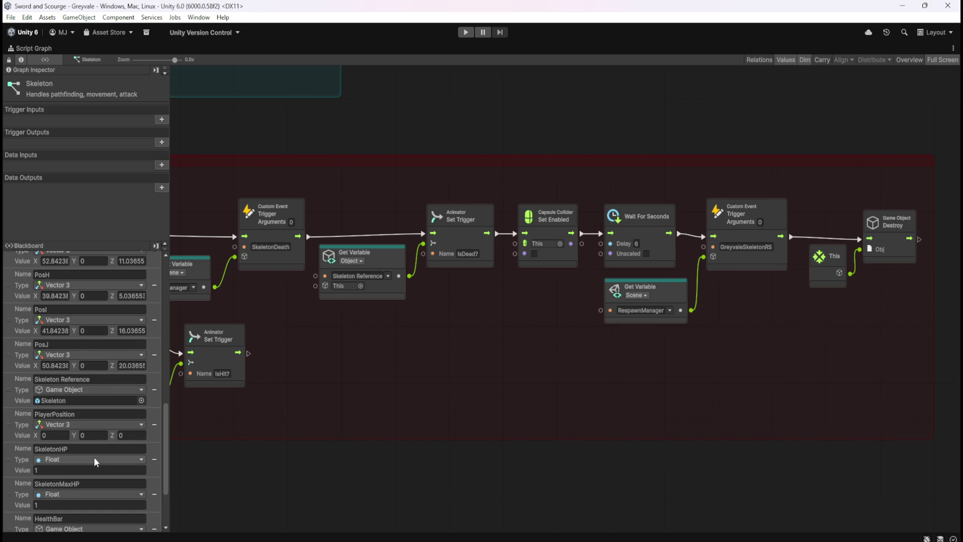
scroll(94, 457, "up", 13)
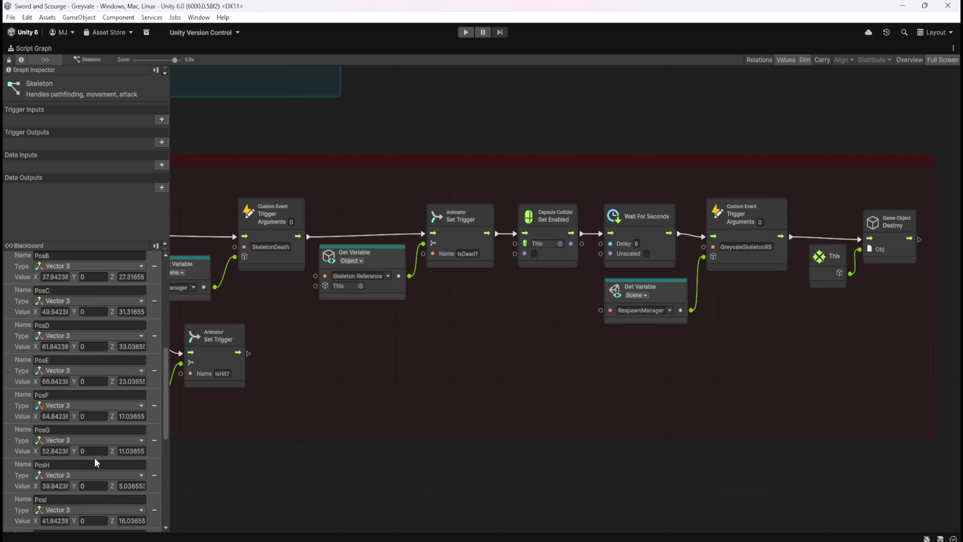
scroll(94, 458, "up", 7)
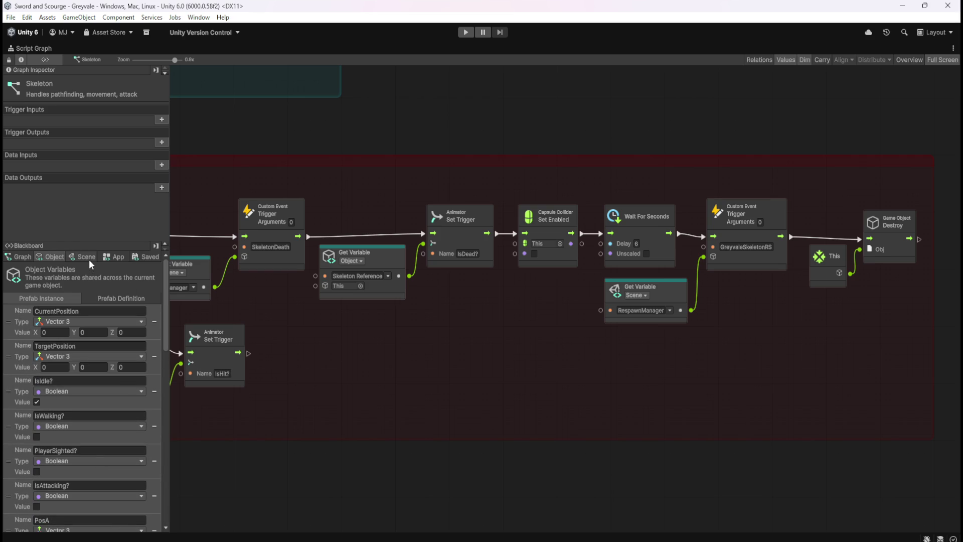
key("shift+space")
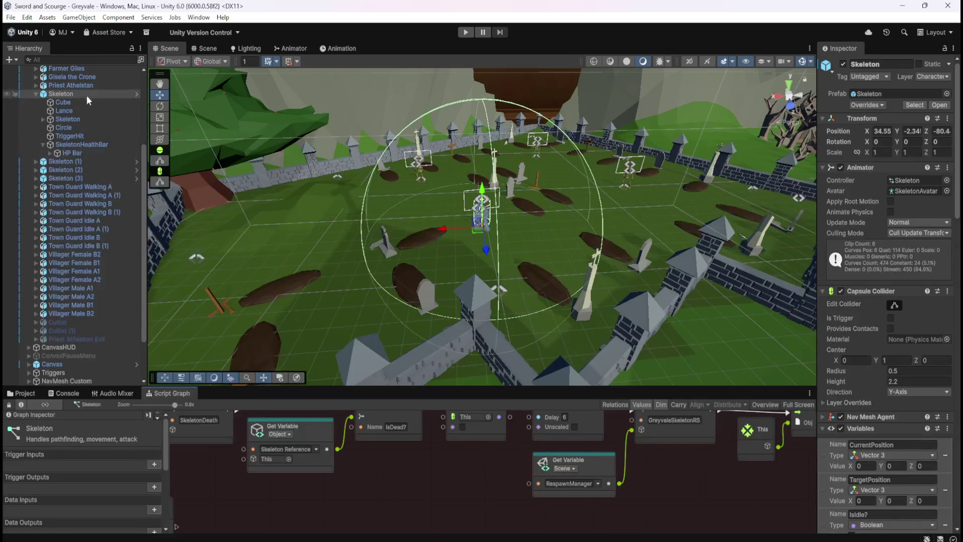
Step: Select Skeleton (1), (2) and (3) in the Hierarchy, then reselect the original Skeleton
left_click(36, 93)
left_click(58, 102)
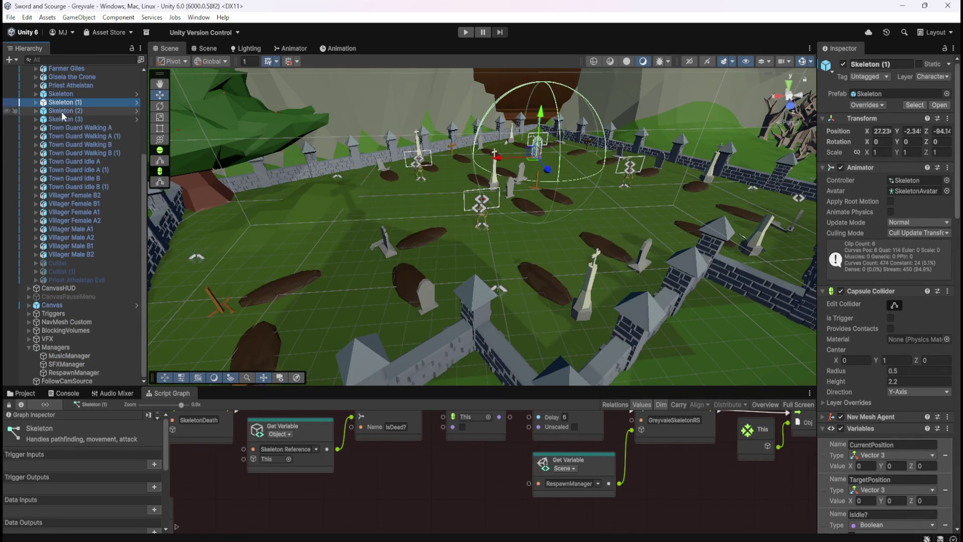
left_click(66, 112)
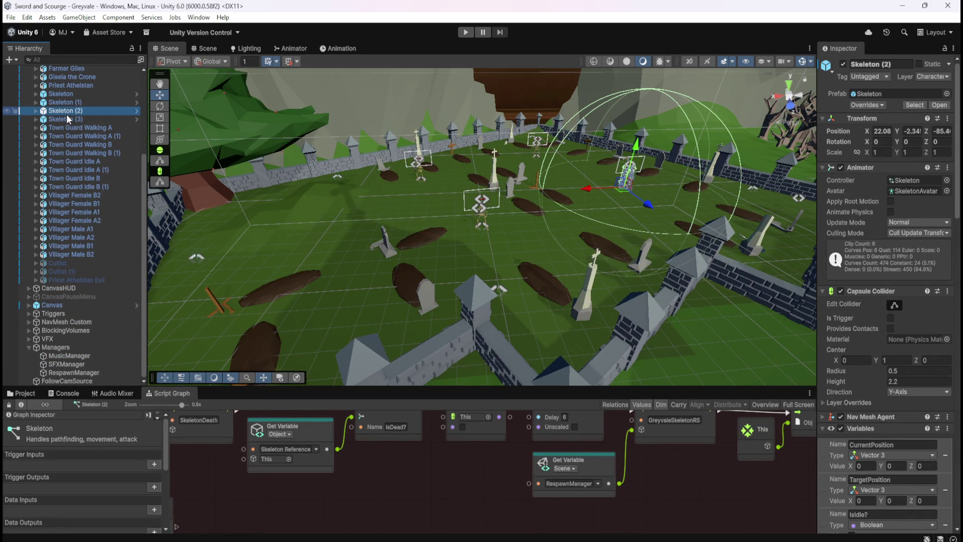
left_click(67, 116)
left_click(77, 94)
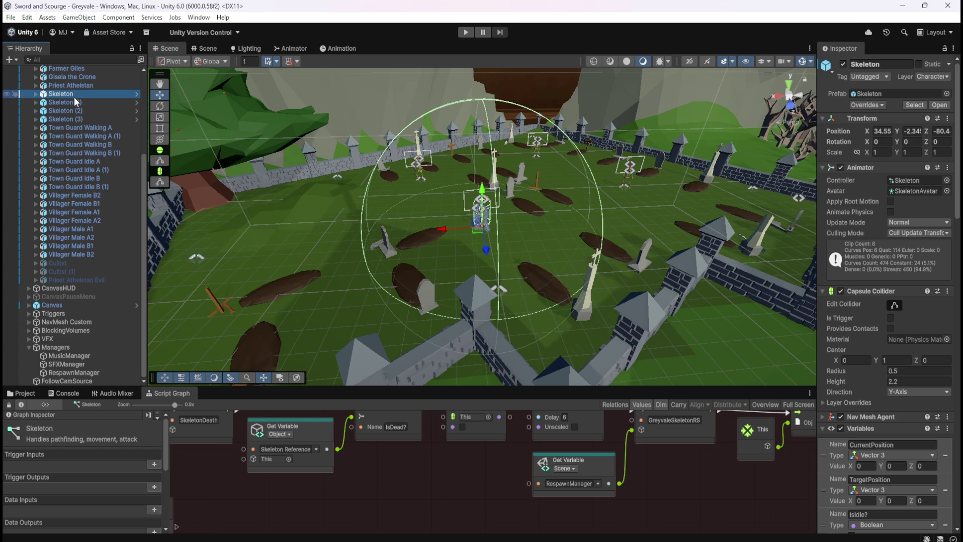
Step: Expand and collapse the Skeleton's children, then open the Skeleton prefab from the Project browser
left_click(36, 94)
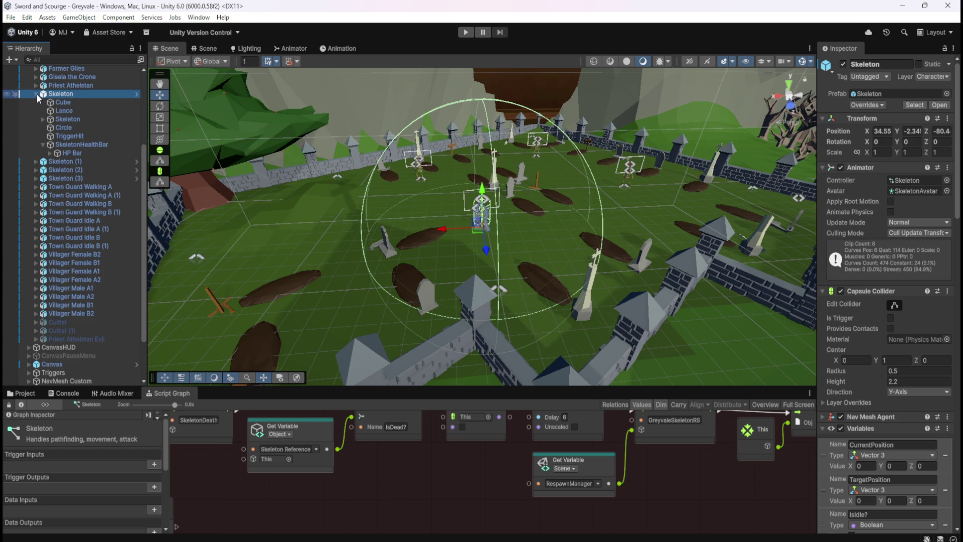
left_click(37, 94)
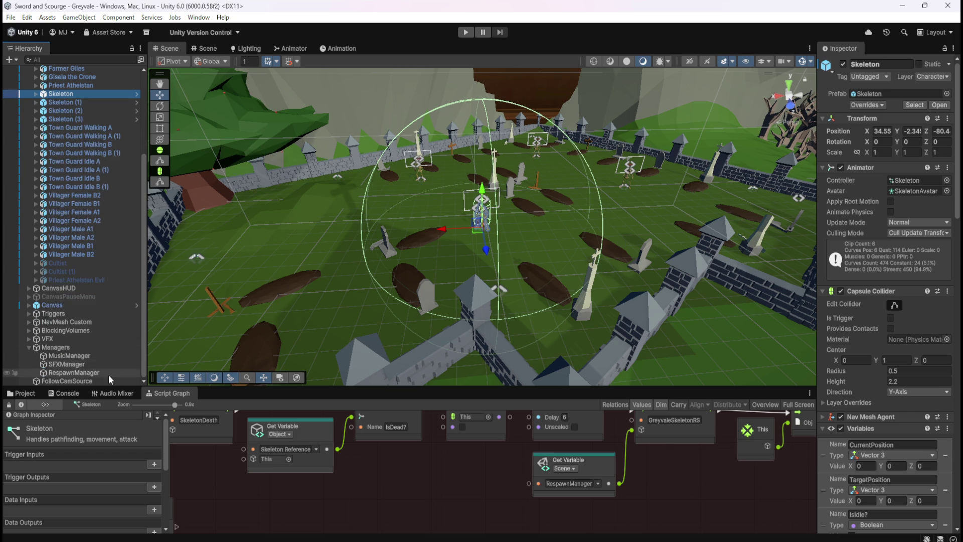
left_click(28, 394)
double_click(137, 445)
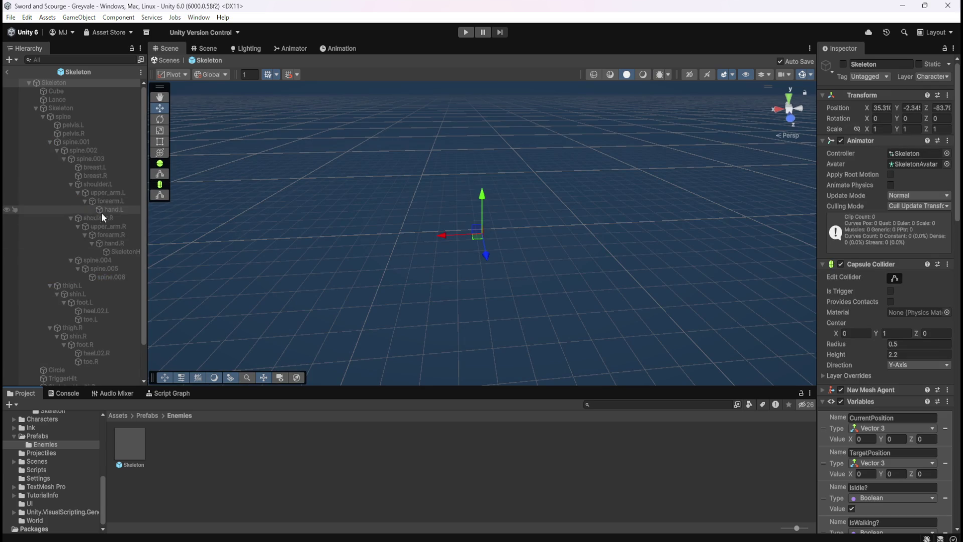
Step: Inspect the Skeleton prefab's TriggerHit child, then exit Prefab Mode back to the Greyvale scene
scroll(101, 209, "down", 2)
left_click(94, 337)
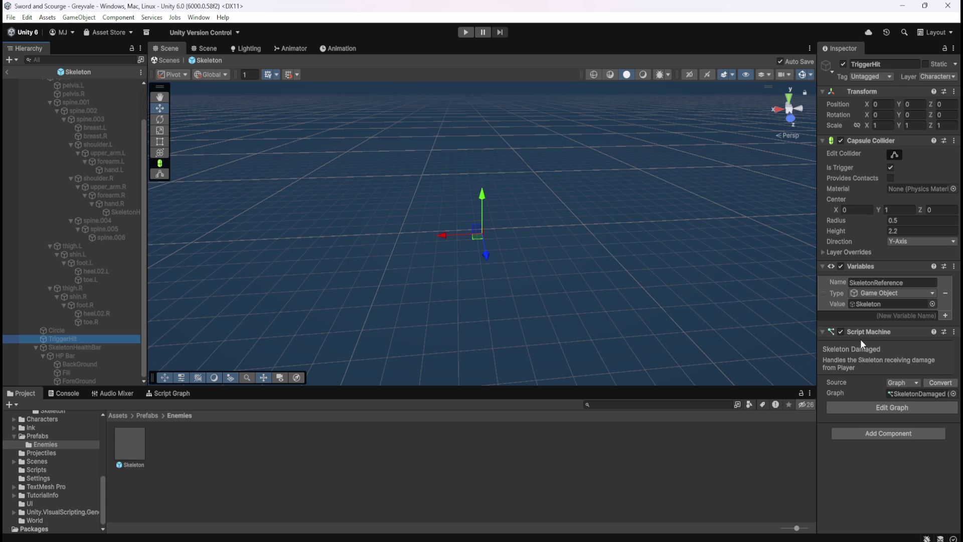
scroll(98, 274, "up", 3)
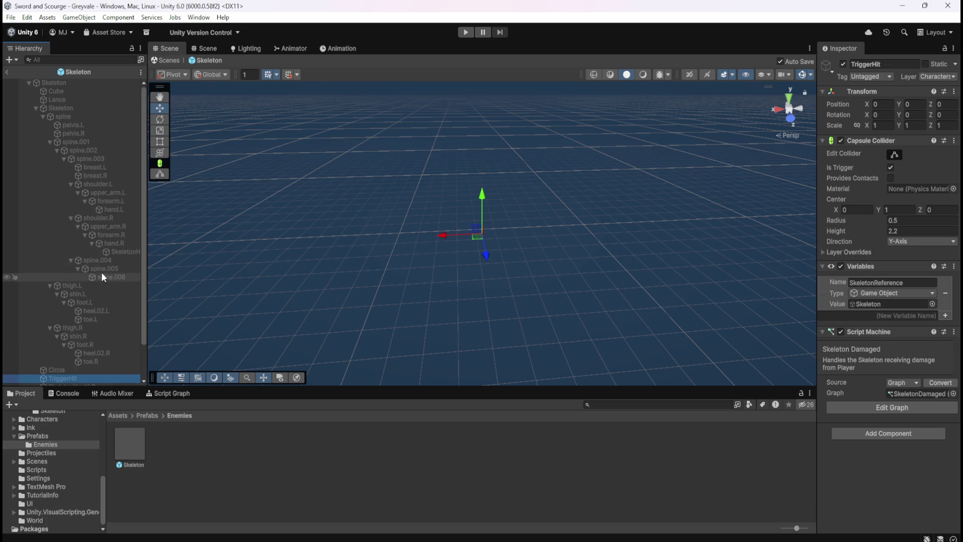
left_click(7, 72)
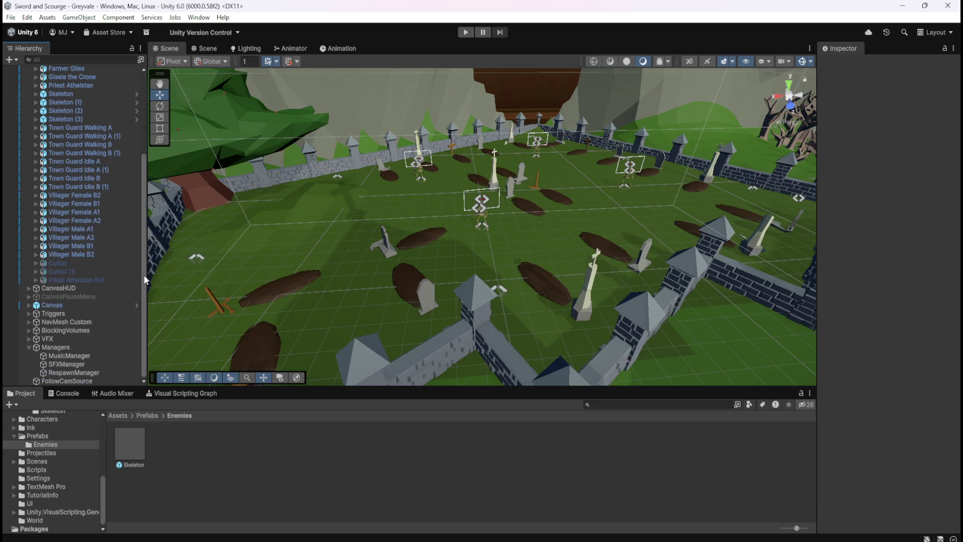
Step: Open the Skeleton's Script Graph full-screen and pan from ReceiveDamage to the Wait For Seconds and respawn nodes
left_click(82, 94)
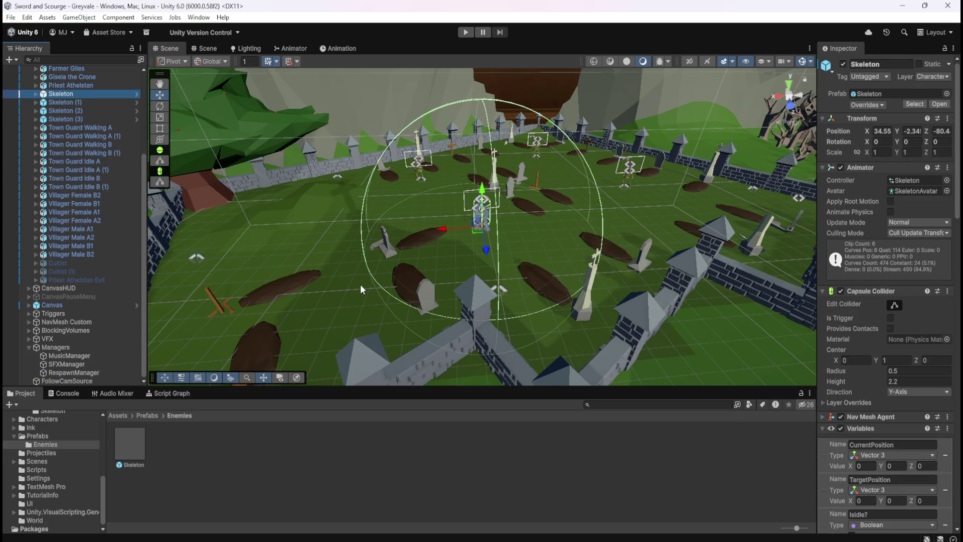
left_click(173, 393)
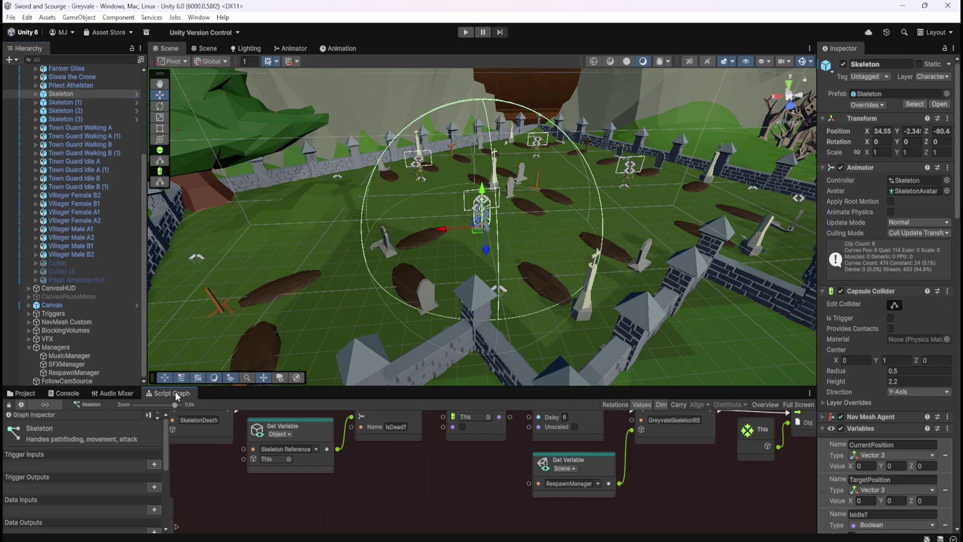
key("shift+space")
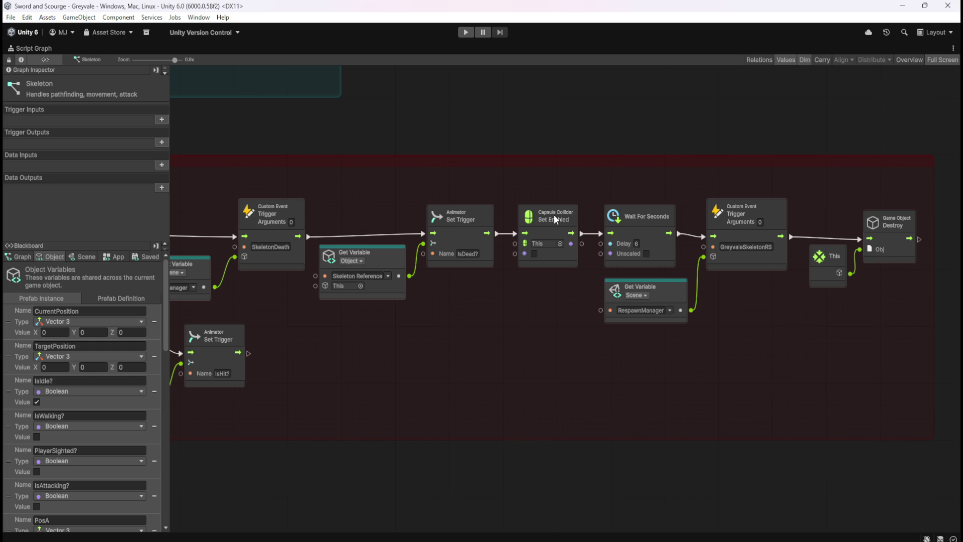
left_click_drag(403, 332, 722, 378)
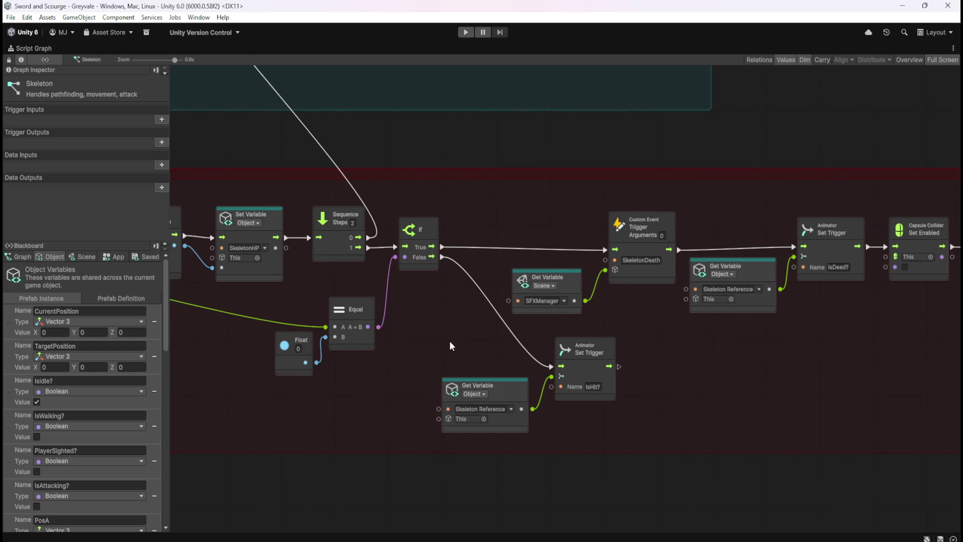
left_click_drag(456, 338, 652, 344)
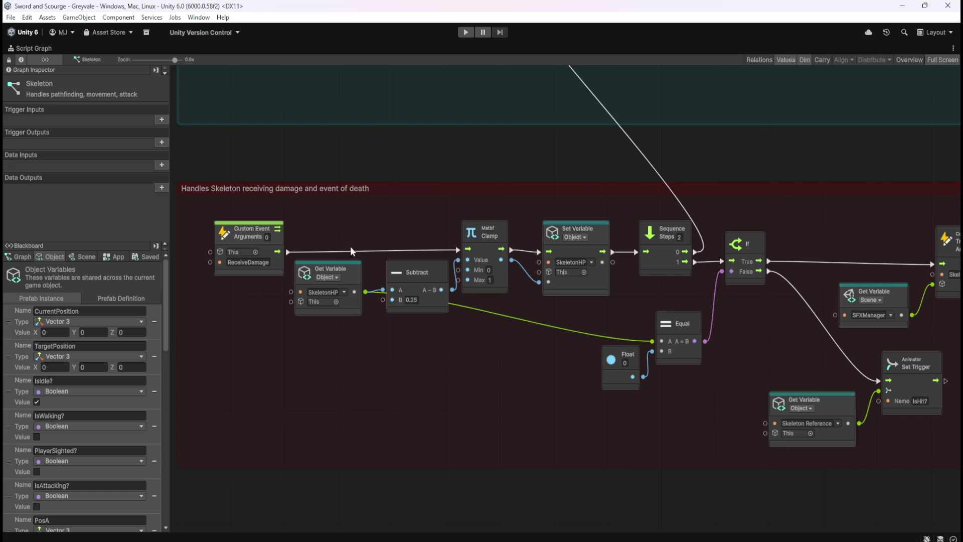
mouse_move(775, 336)
left_mouse_down()
mouse_move(562, 330)
mouse_move(393, 347)
left_mouse_up()
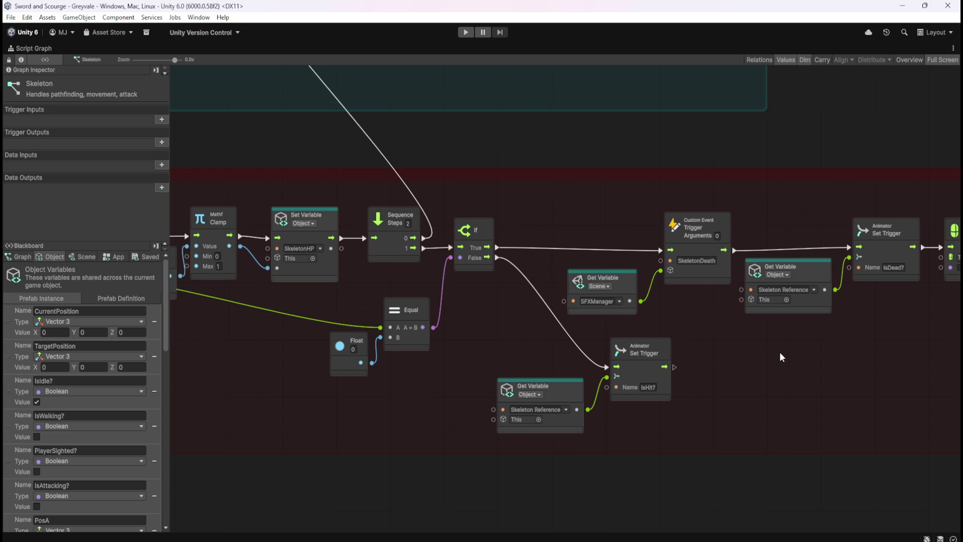
left_click_drag(779, 359, 516, 352)
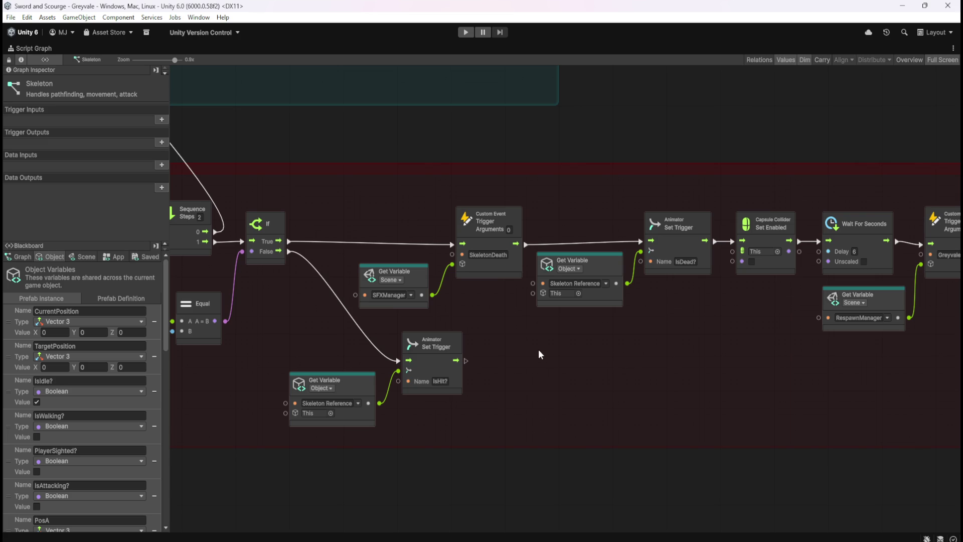
Step: Pan back through the receiving-damage group to the Destroy node, then restore the docked layout
left_click_drag(537, 354, 737, 317)
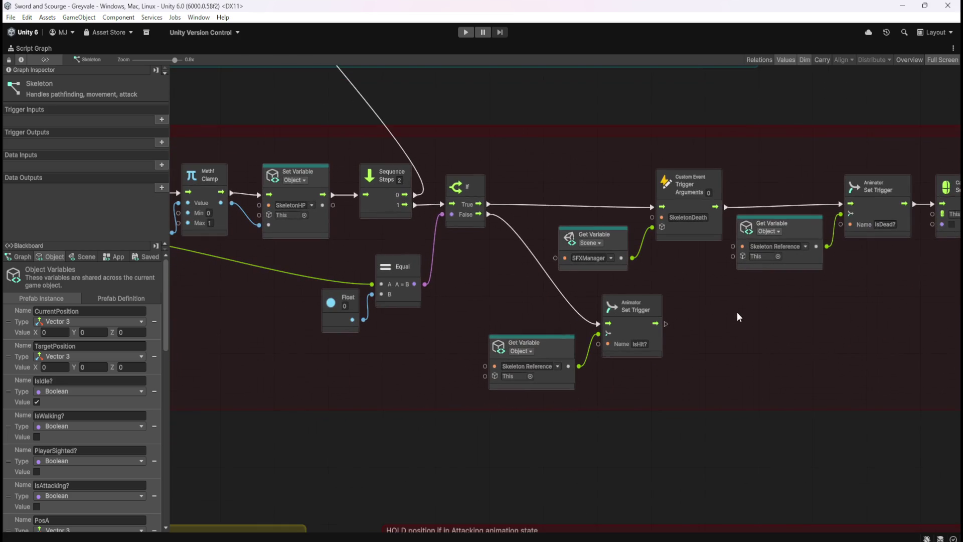
left_click_drag(369, 350, 735, 351)
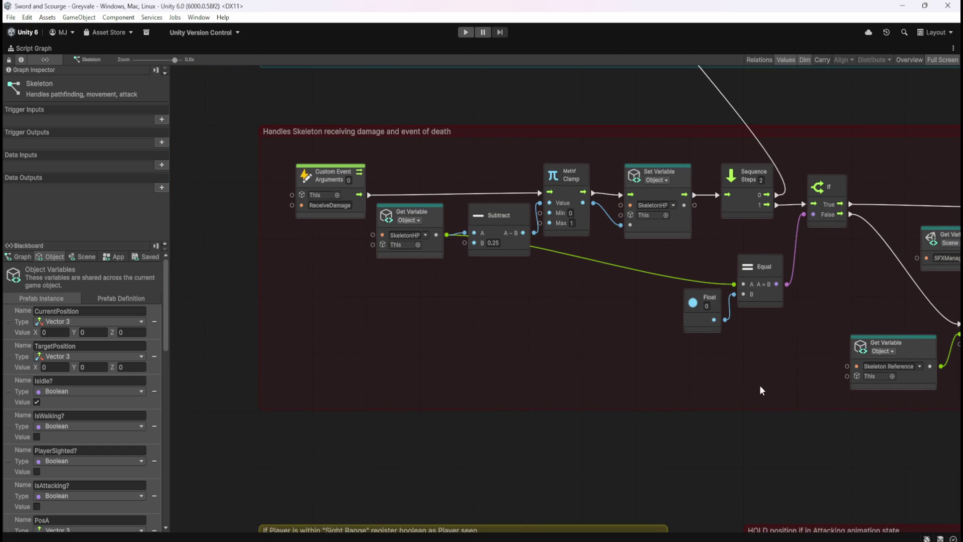
left_click_drag(759, 384, 346, 386)
left_click_drag(701, 384, 350, 362)
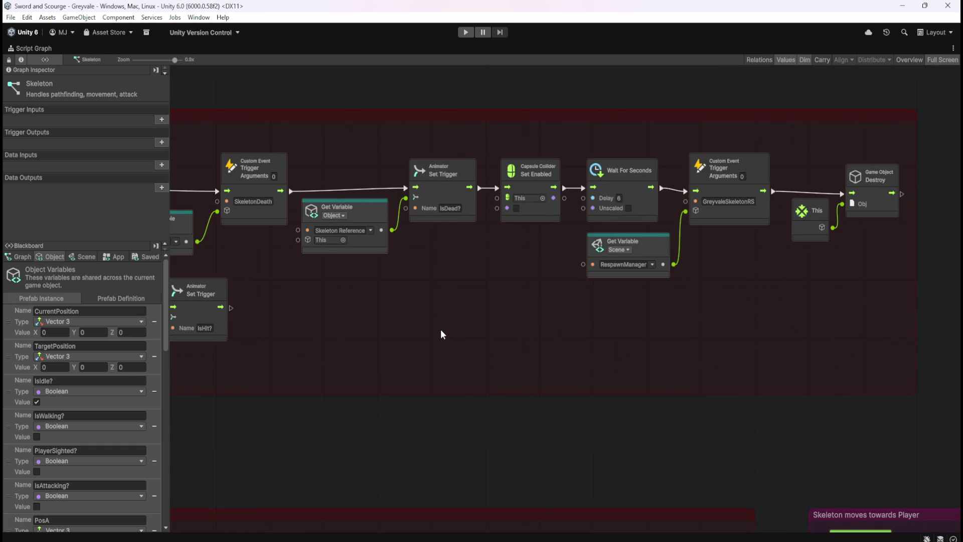
key("shift+space")
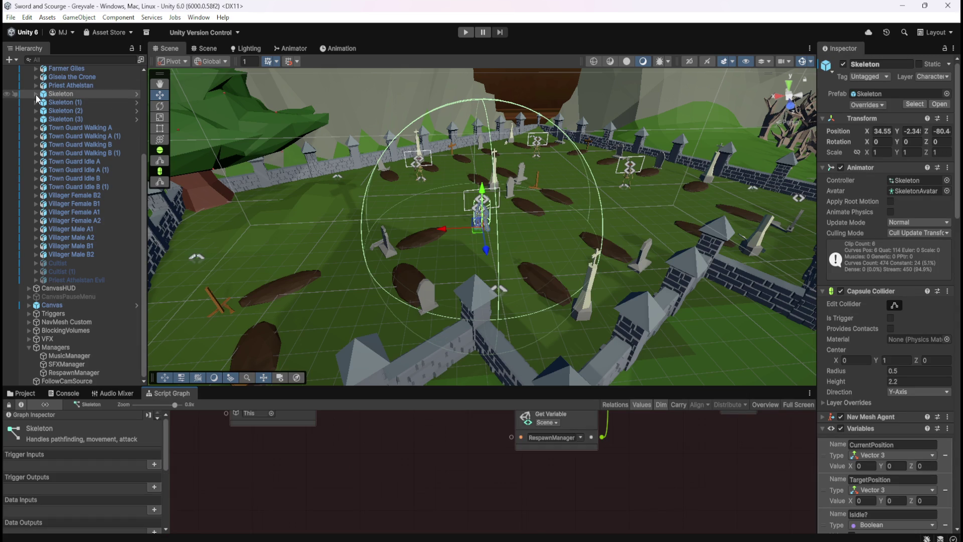
left_click(36, 94)
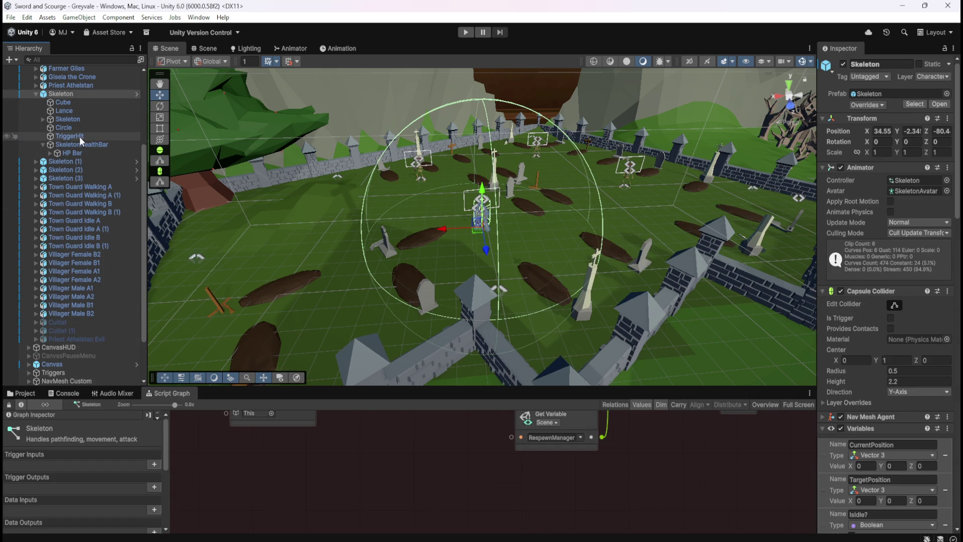
left_click(79, 137)
left_click(595, 450)
key("shift+space")
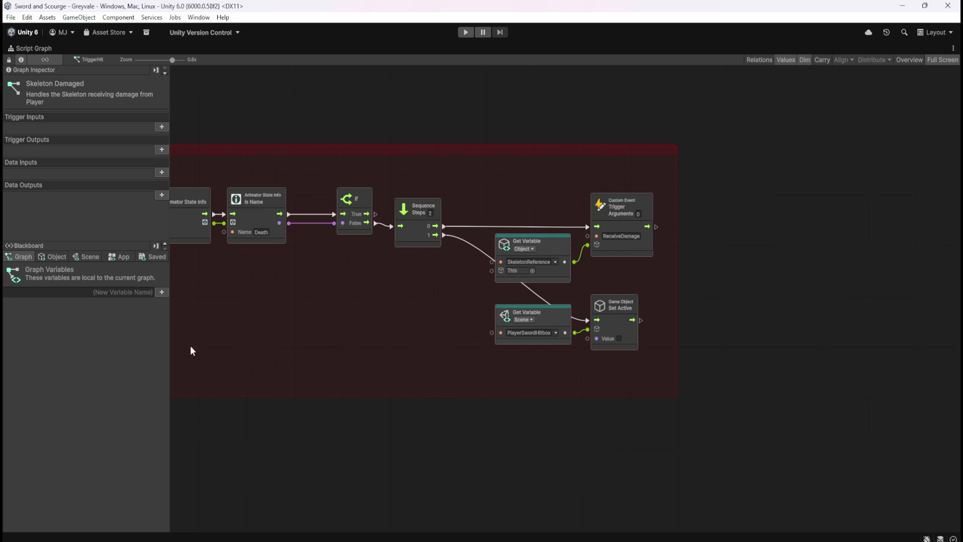
left_click_drag(221, 358, 513, 416)
mouse_move(347, 420)
left_mouse_down()
mouse_move(611, 410)
mouse_move(621, 397)
left_mouse_up()
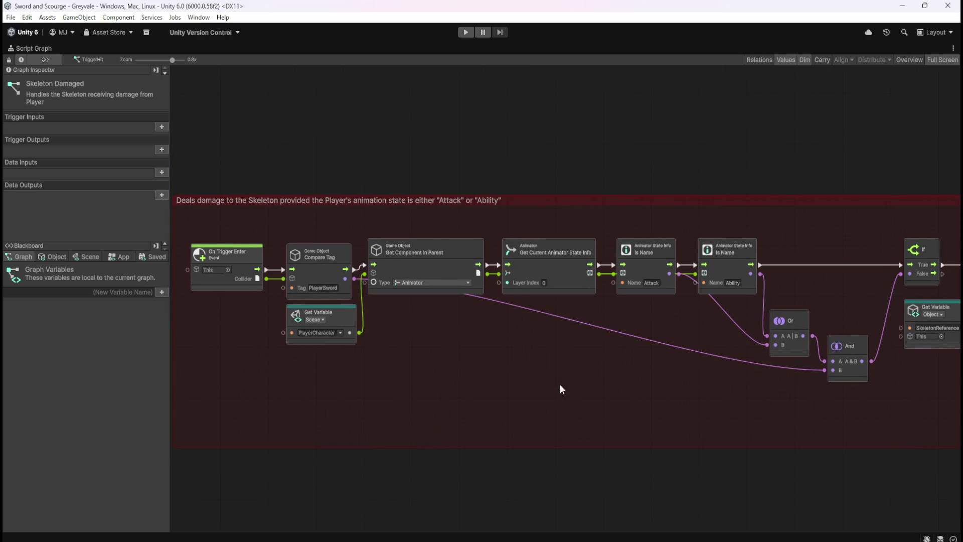
scroll(504, 384, "right", 5)
scroll(587, 389, "left", 6)
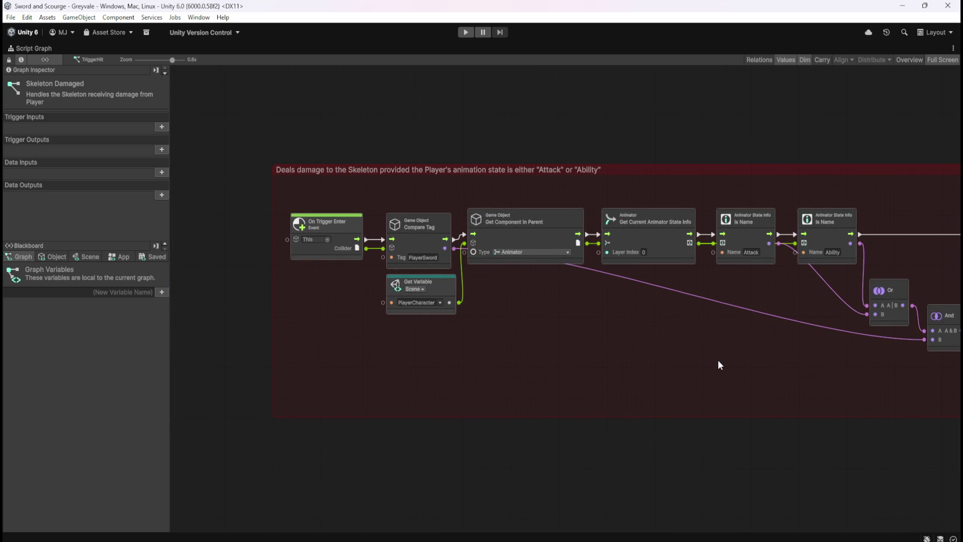
left_click_drag(718, 360, 543, 334)
mouse_move(659, 343)
left_mouse_down()
mouse_move(452, 320)
mouse_move(286, 318)
left_mouse_up()
left_click_drag(744, 317, 414, 315)
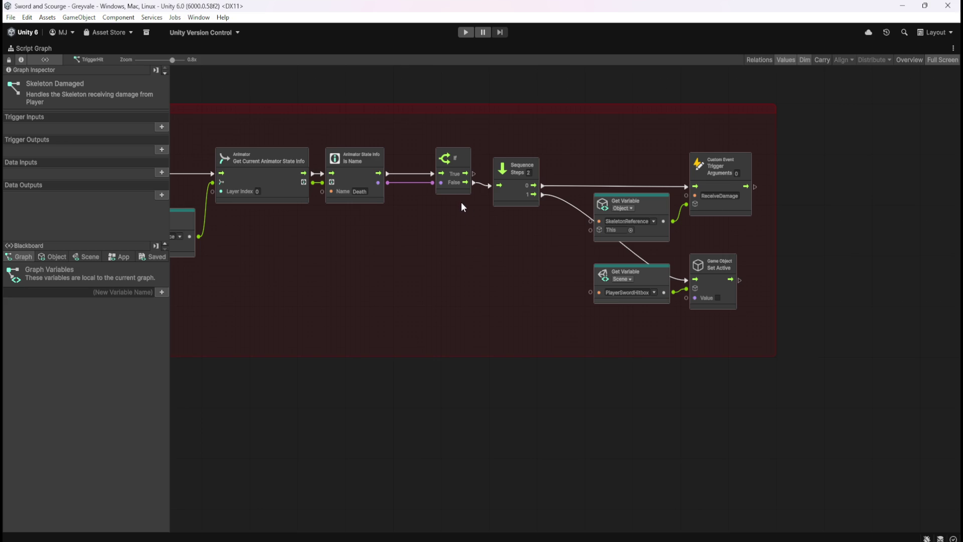
left_click_drag(405, 275, 660, 327)
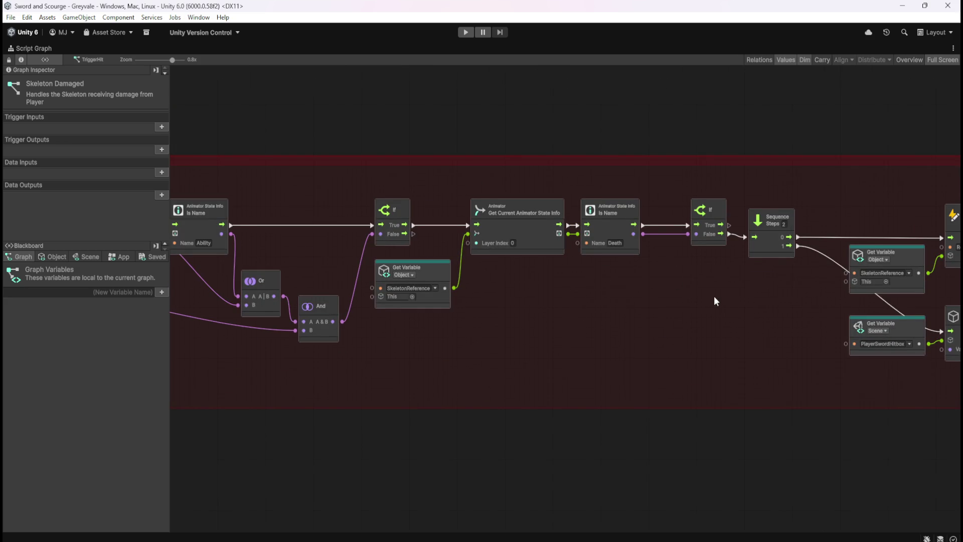
left_click_drag(713, 298, 500, 297)
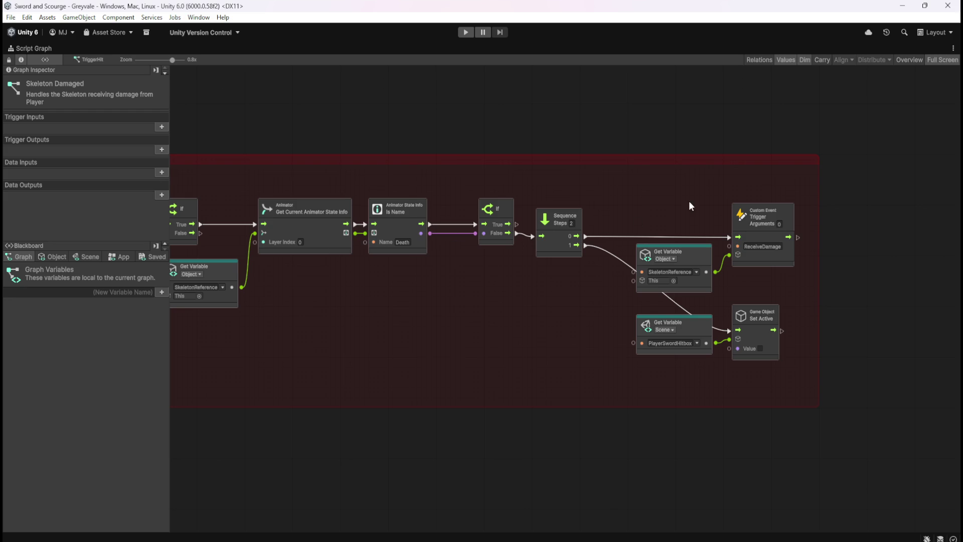
left_click_drag(350, 338, 656, 346)
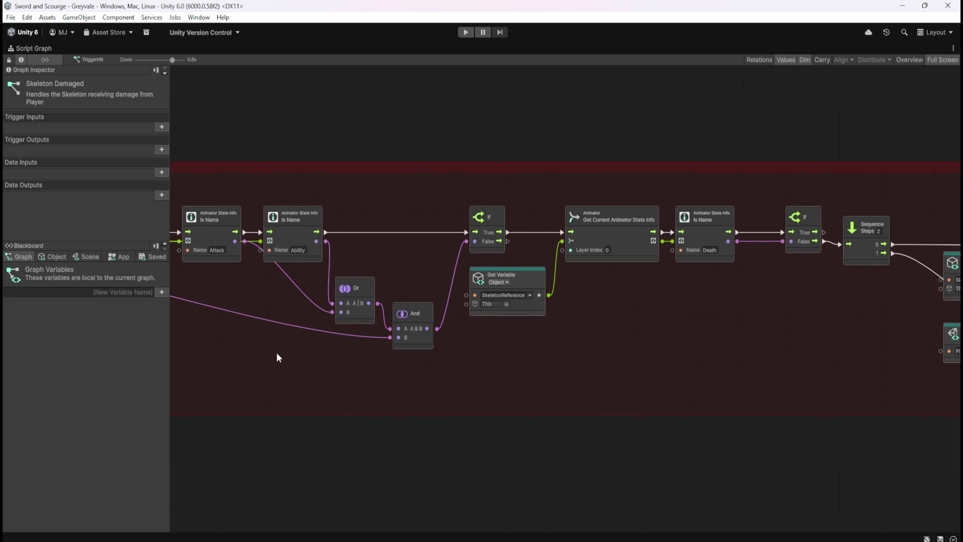
left_click_drag(297, 337, 491, 351)
left_click_drag(774, 328, 426, 319)
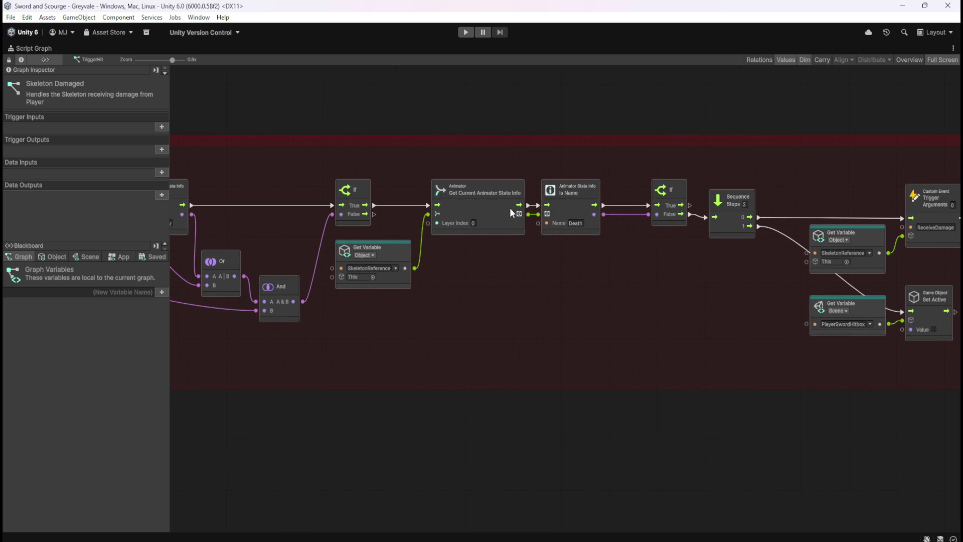
left_click_drag(661, 282, 360, 266)
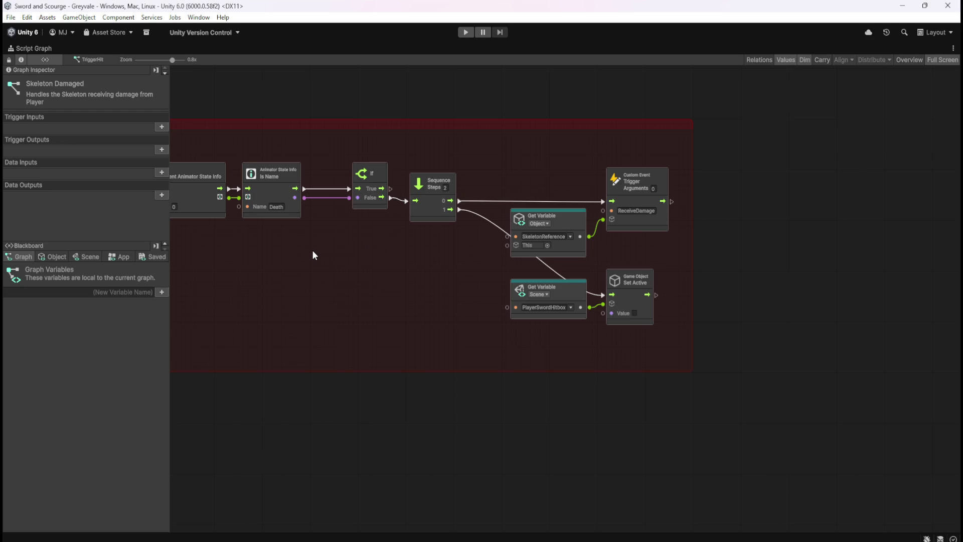
scroll(266, 272, "left", 15)
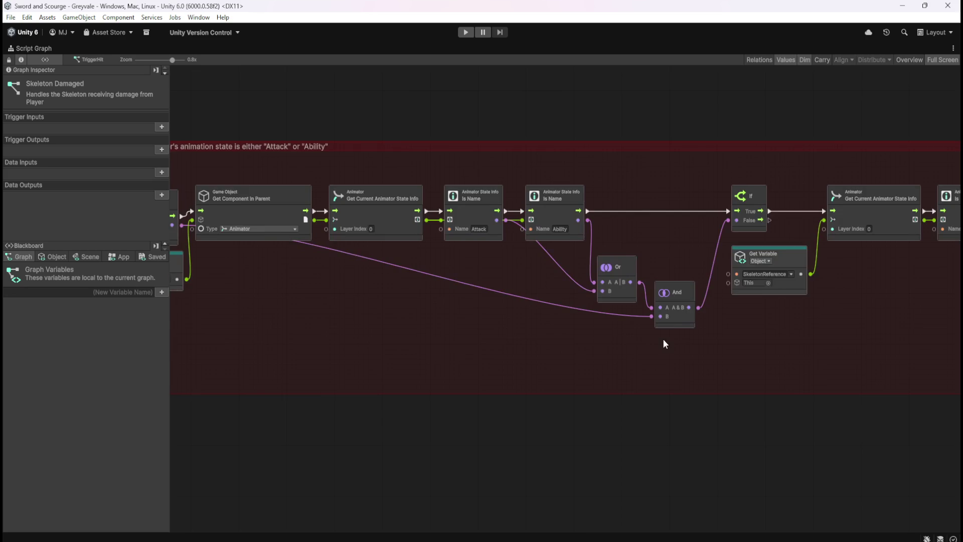
key("shift+space")
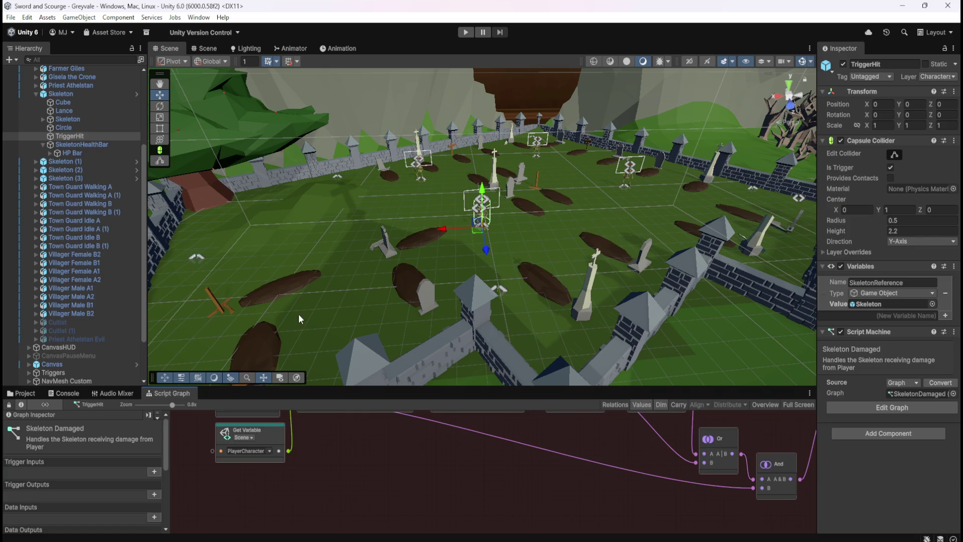
left_click(88, 101)
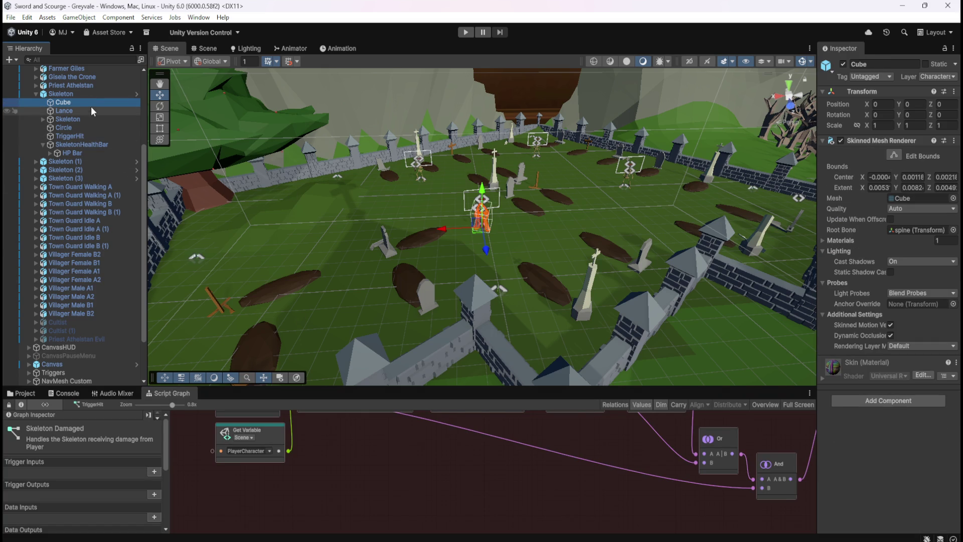
left_click(85, 93)
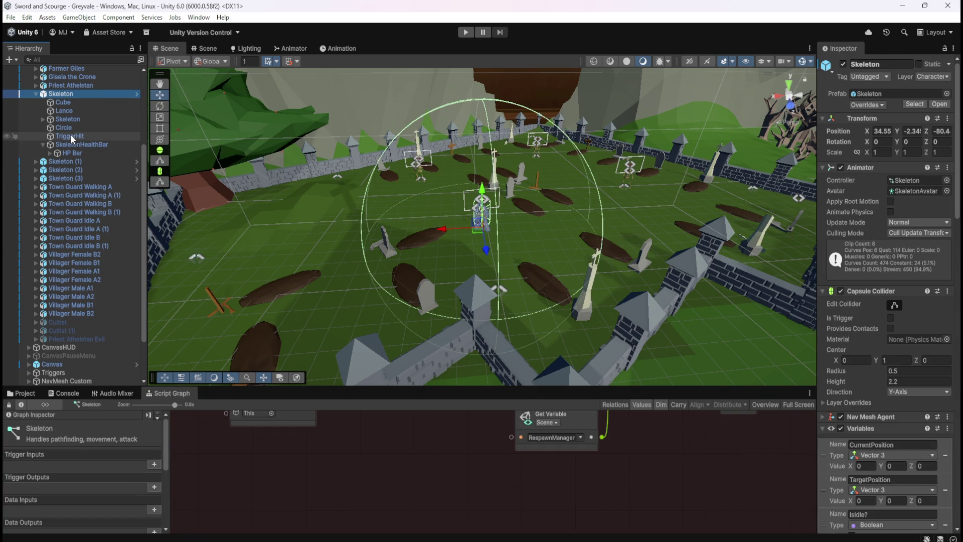
left_click(70, 134)
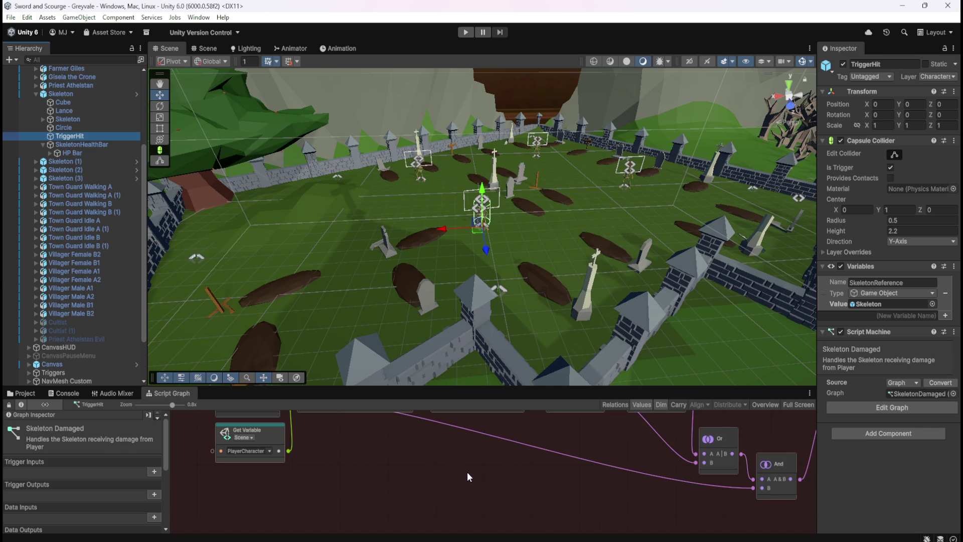
key("shift+space")
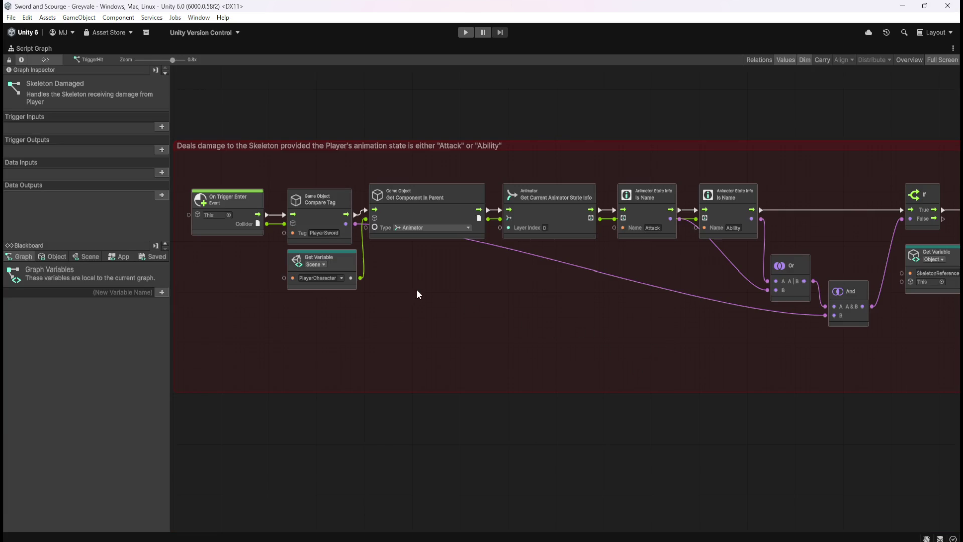
left_click_drag(306, 175, 348, 300)
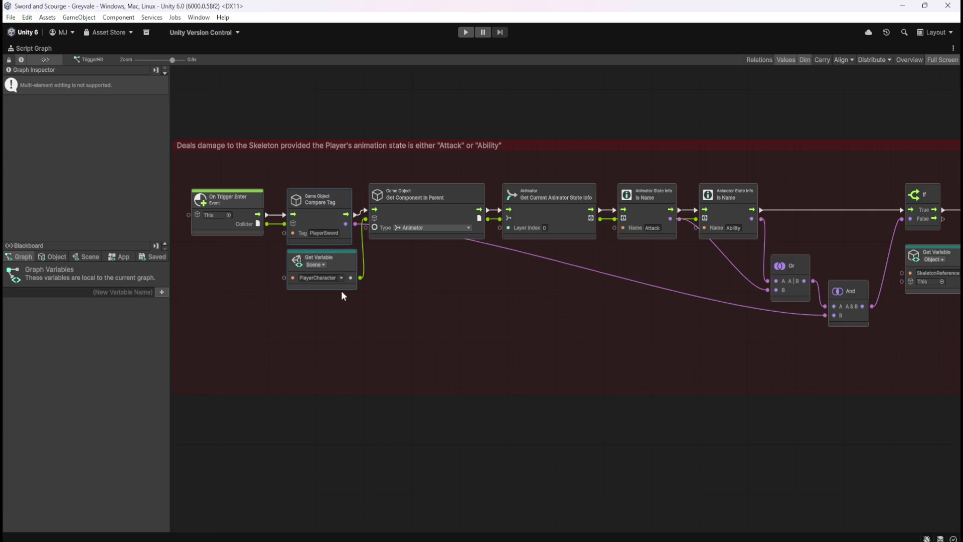
left_click_drag(332, 177, 729, 311)
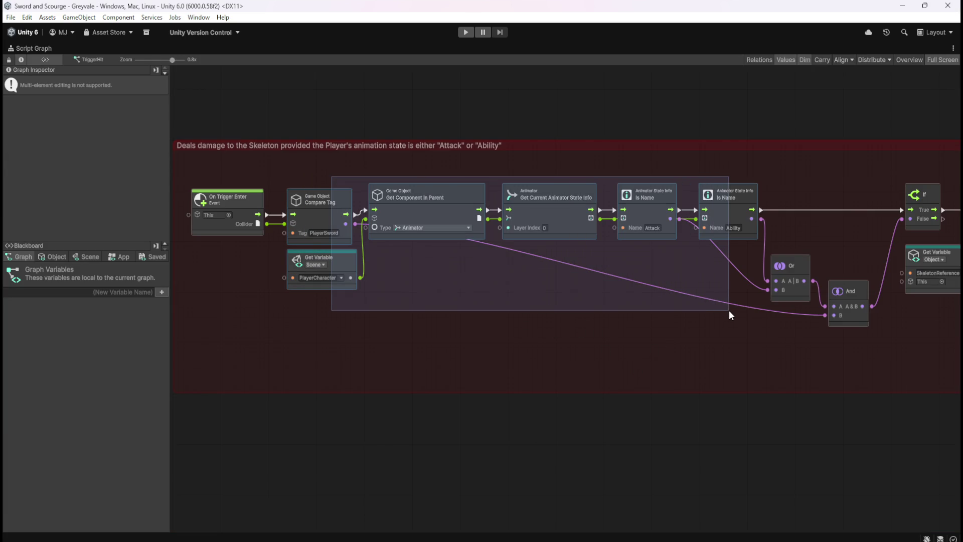
left_click_drag(760, 345, 354, 355)
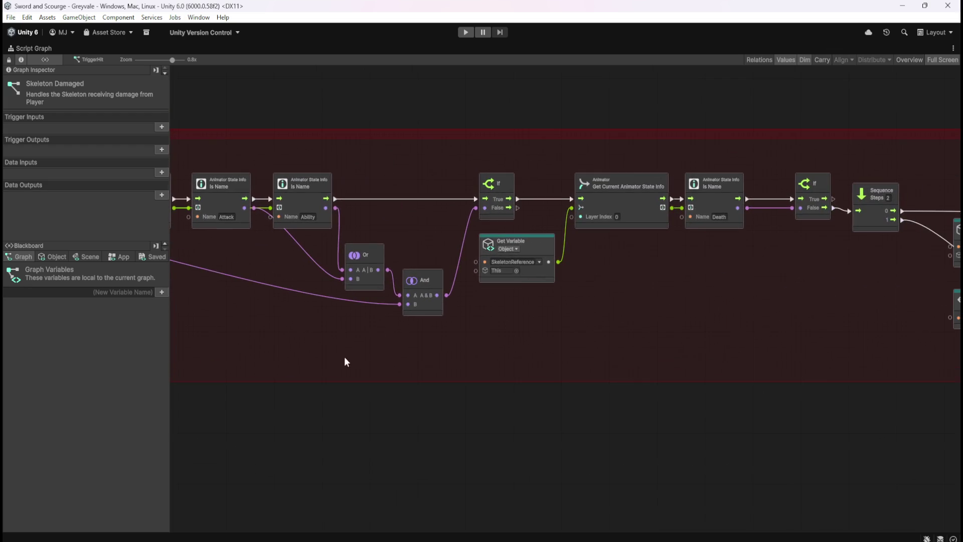
left_click_drag(639, 288, 548, 296)
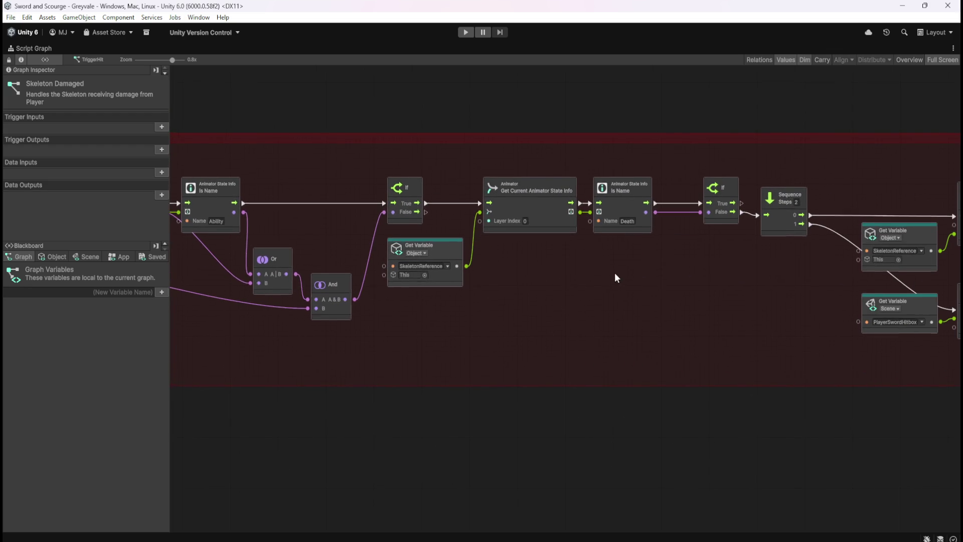
left_click_drag(618, 273, 492, 282)
left_click_drag(336, 185, 527, 300)
left_click(495, 298)
key("shift+space")
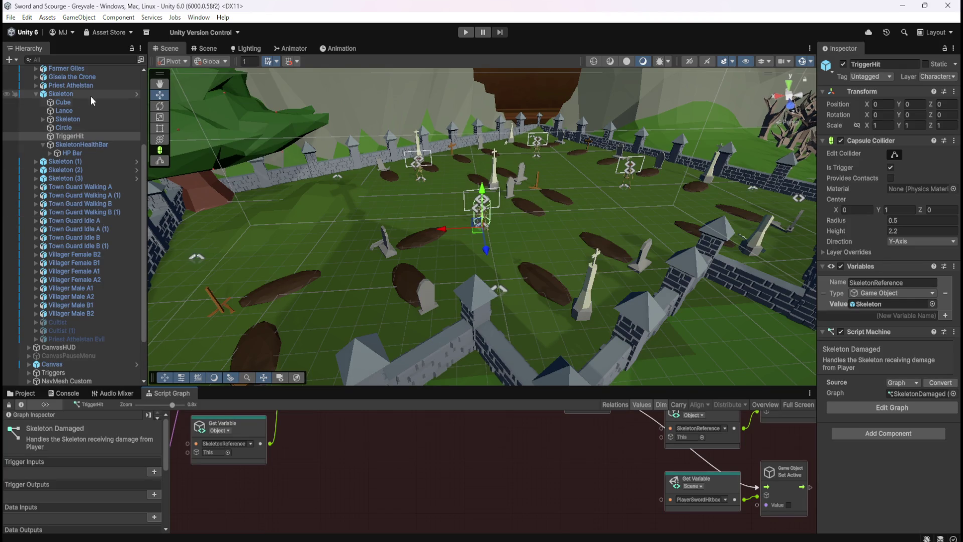
left_click(91, 95)
left_click(289, 48)
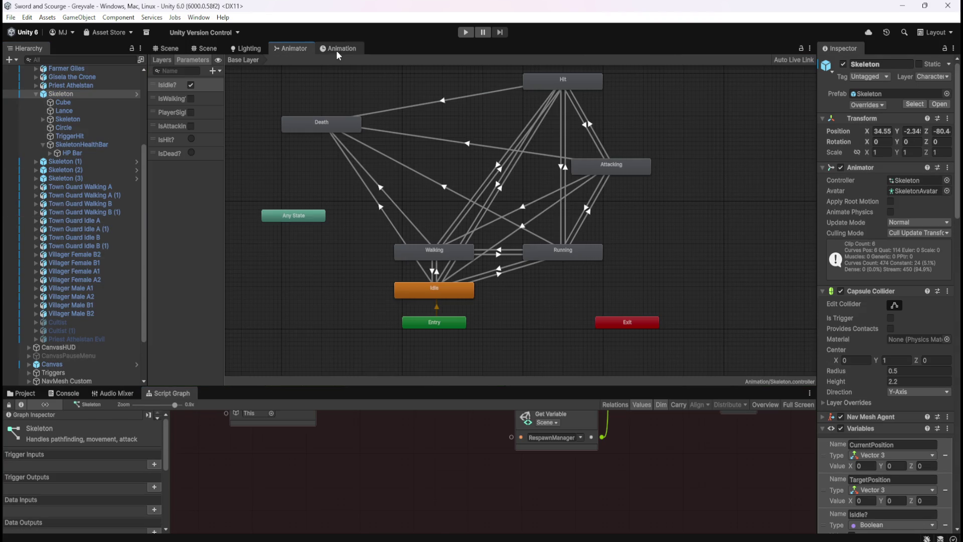
left_click(325, 122)
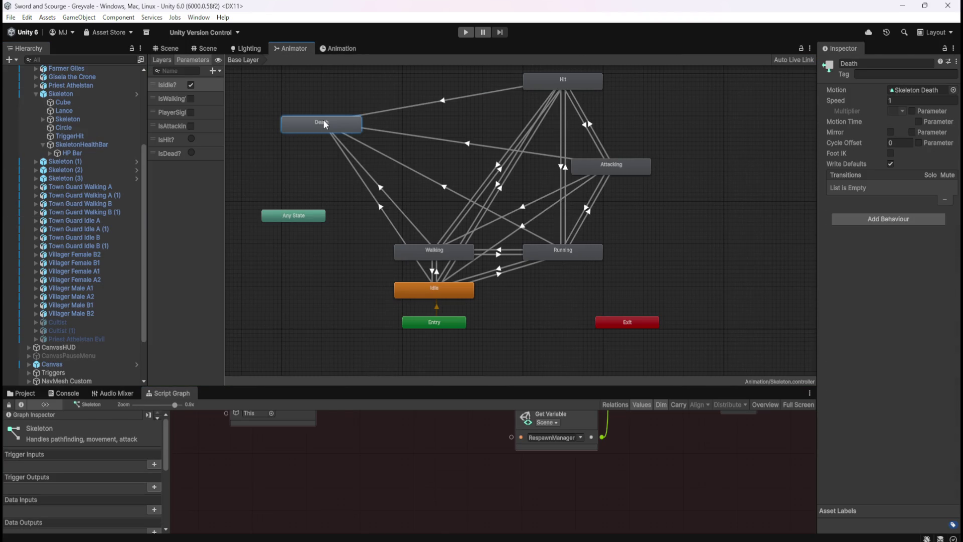
left_click(70, 94)
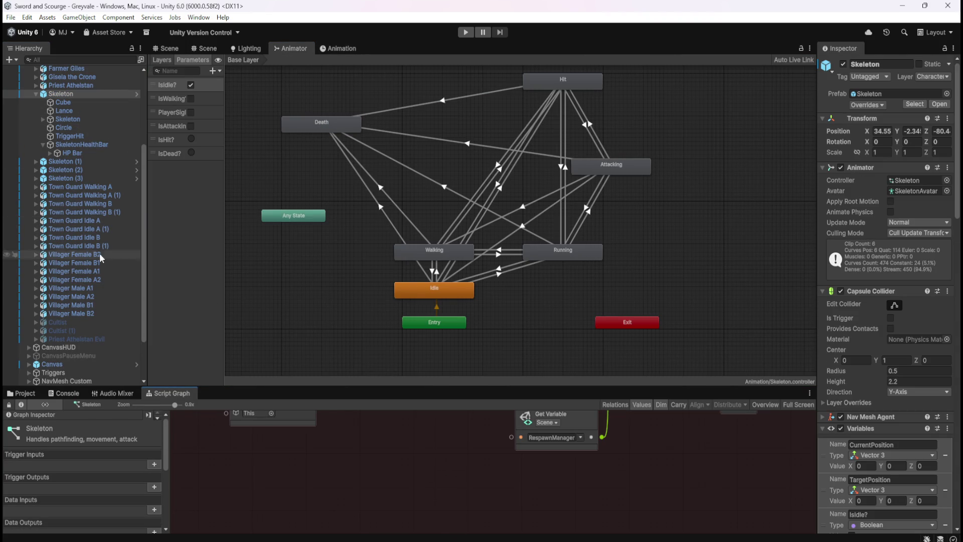
left_click(91, 137)
key("shift+space")
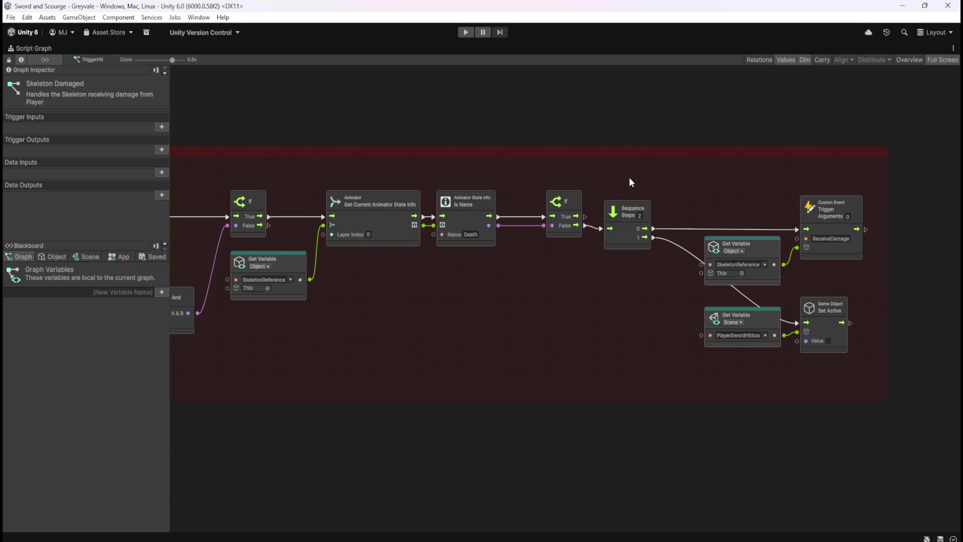
mouse_move(318, 355)
left_mouse_down()
mouse_move(758, 327)
mouse_move(481, 329)
left_mouse_up()
left_click_drag(804, 324, 440, 334)
left_click_drag(238, 342, 750, 361)
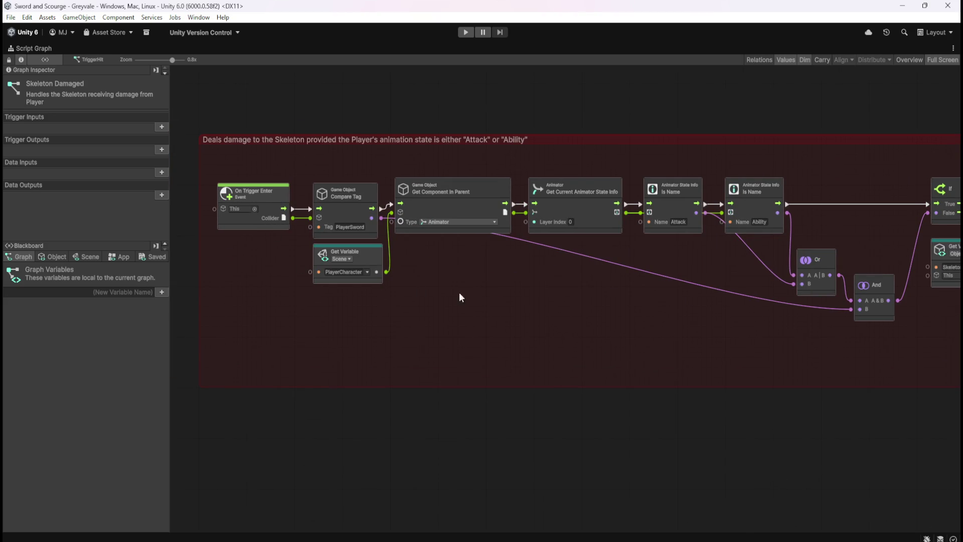
left_click_drag(781, 363, 349, 361)
left_click_drag(689, 330, 366, 314)
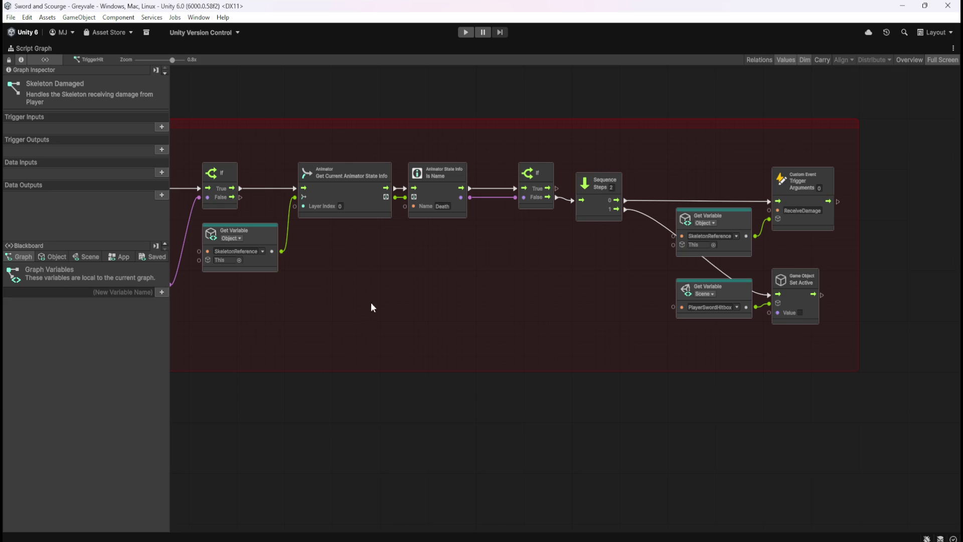
mouse_move(421, 294)
left_mouse_down()
mouse_move(684, 319)
mouse_move(682, 346)
mouse_move(532, 353)
left_mouse_up()
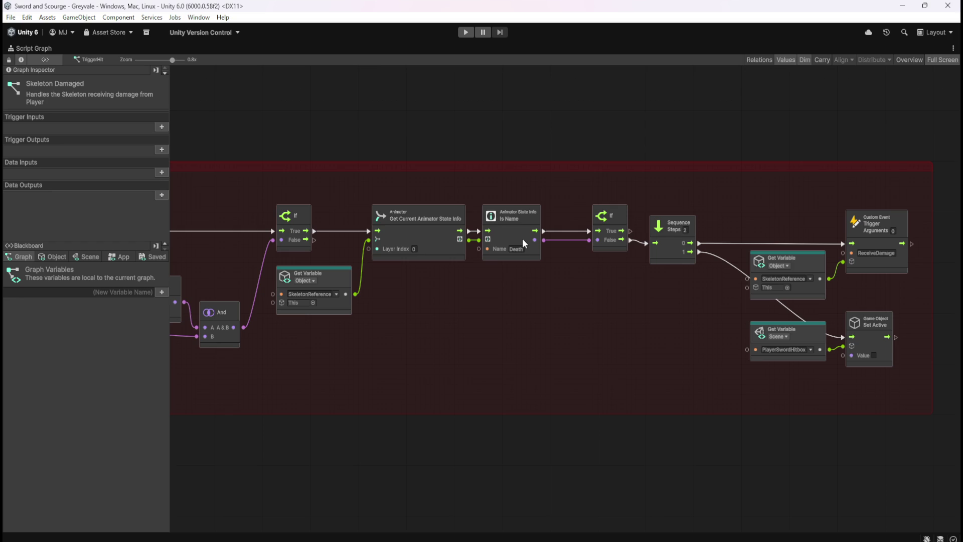
Step: Restore the docked layout, switch to the Scene view, and widen the Inspector panel
key("shift+space")
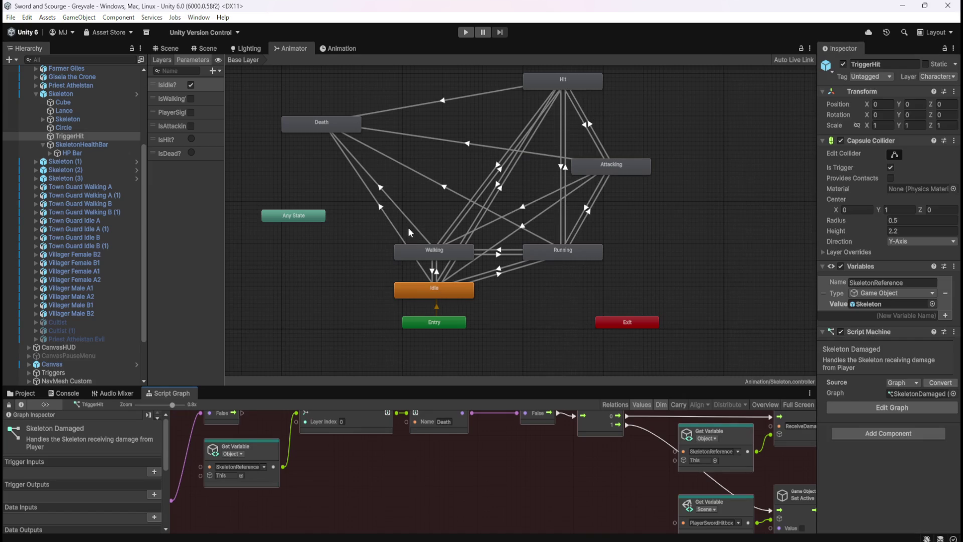
left_click(171, 49)
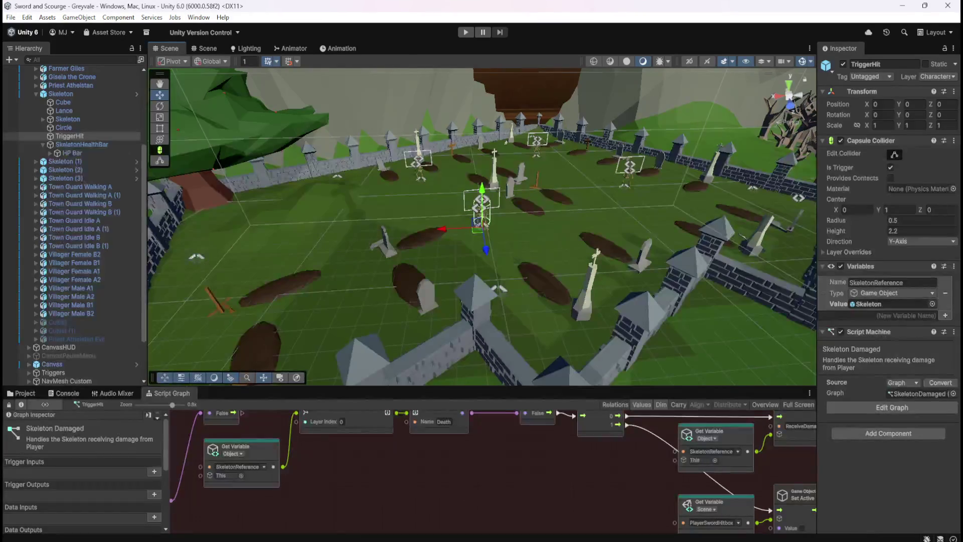
left_click_drag(818, 173, 650, 176)
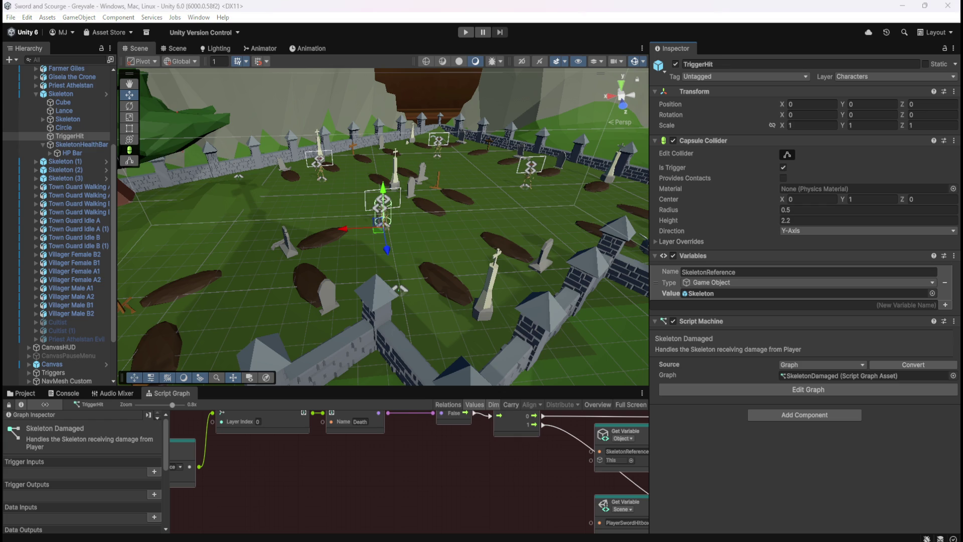
Step: Move the Game window fully on screen, widen the Inspector further, and zoom out on the graveyard
key("alt+Tab")
left_click_drag(716, 187, 680, 182)
left_click_drag(631, 141, 508, 141)
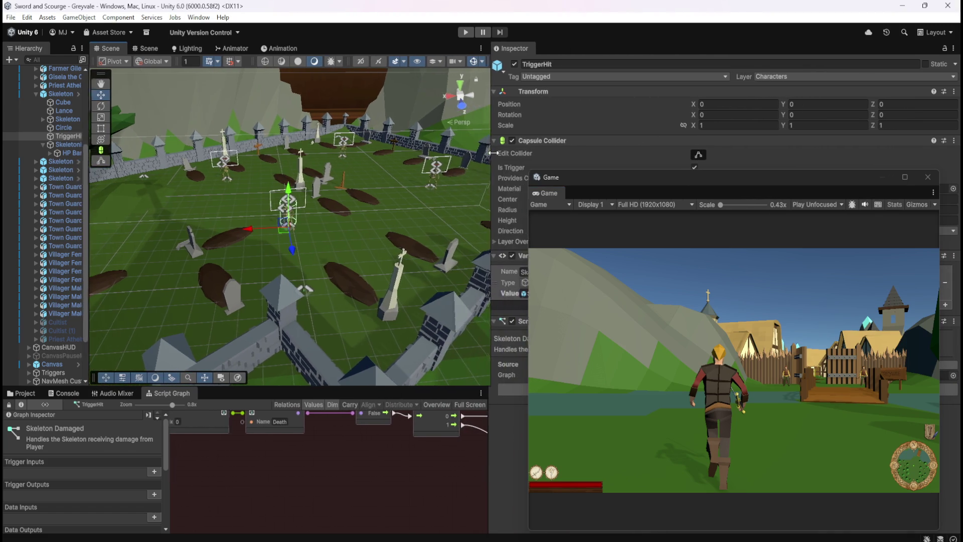
scroll(312, 286, "down", 2)
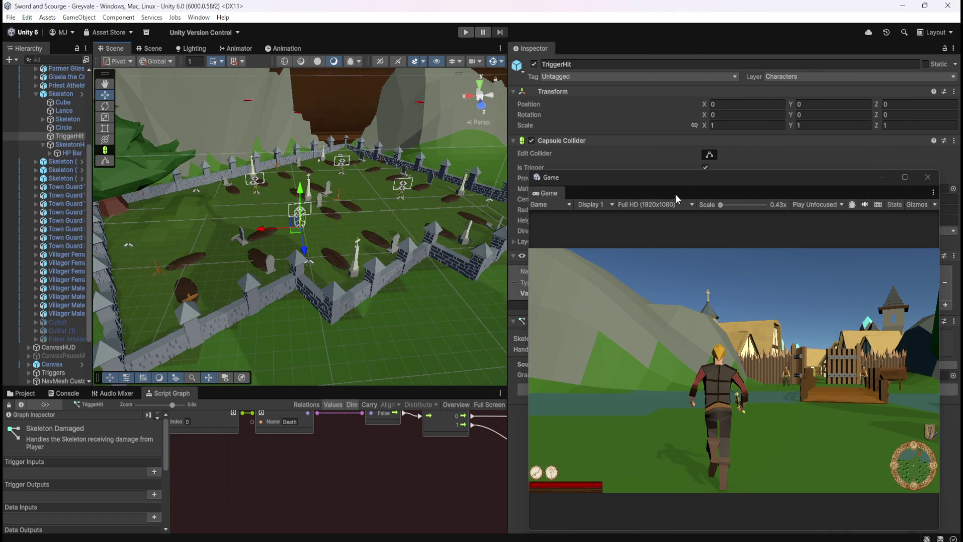
left_click_drag(688, 177, 692, 175)
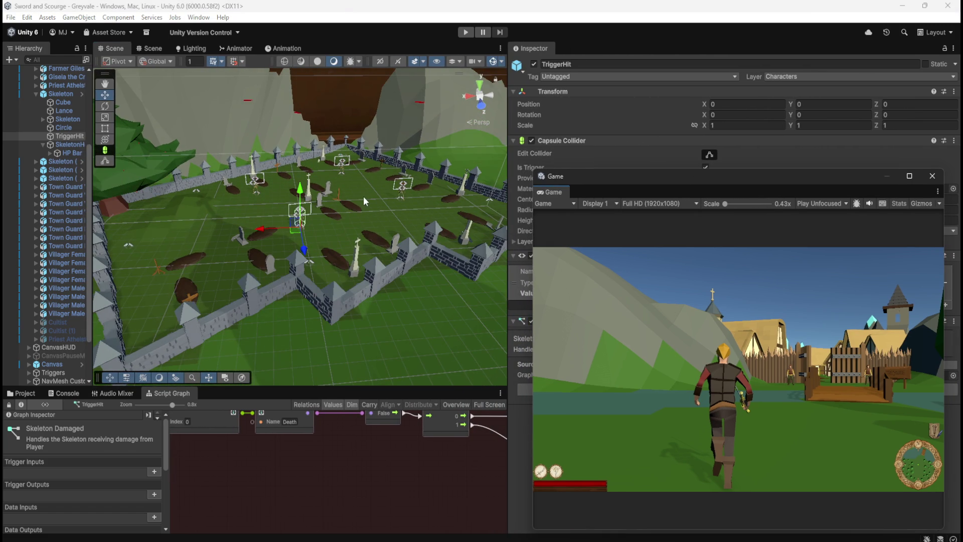
Step: Enter Play mode and run the character forward with W toward the village
left_click(467, 33)
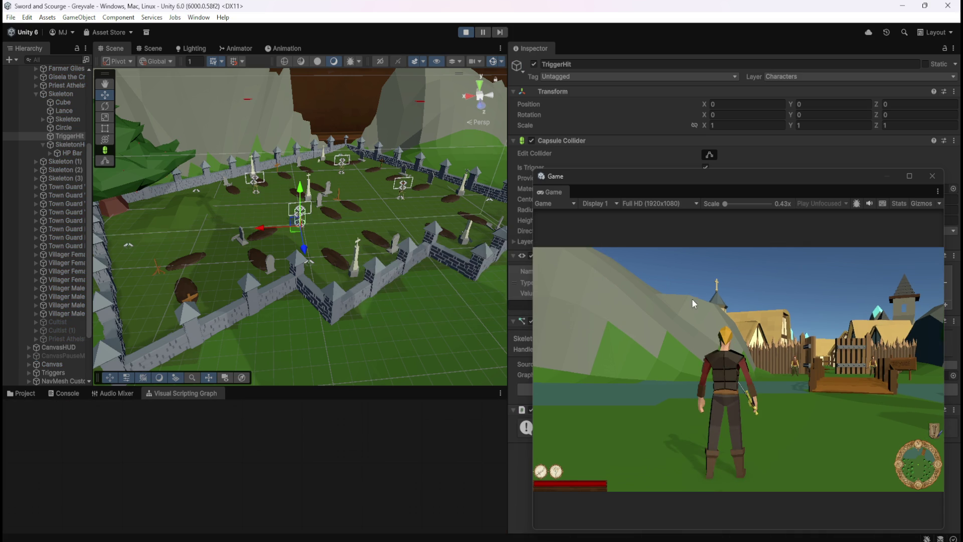
left_click(691, 309)
key("w")
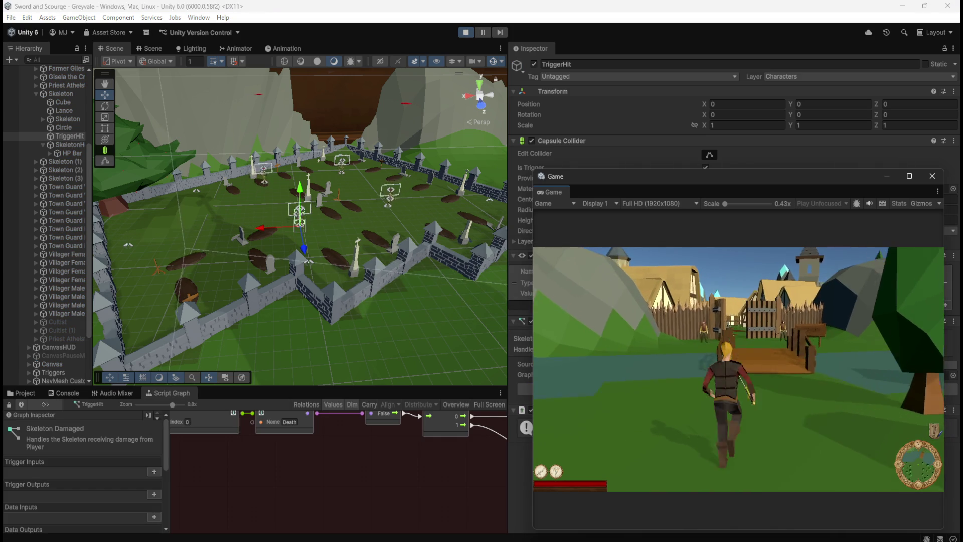
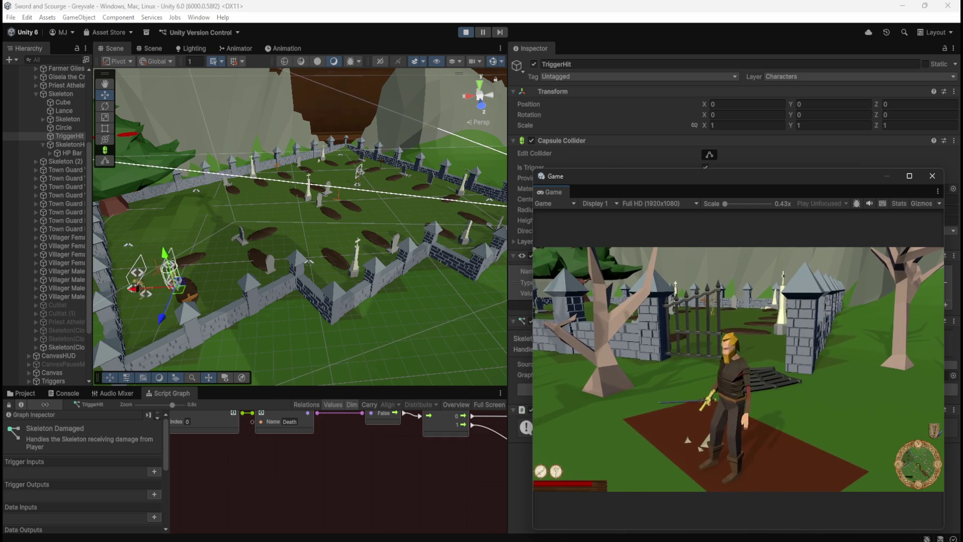
Step: Exit play mode, widen the scene and graph area, and select the Skeleton to show its graph
key("Escape")
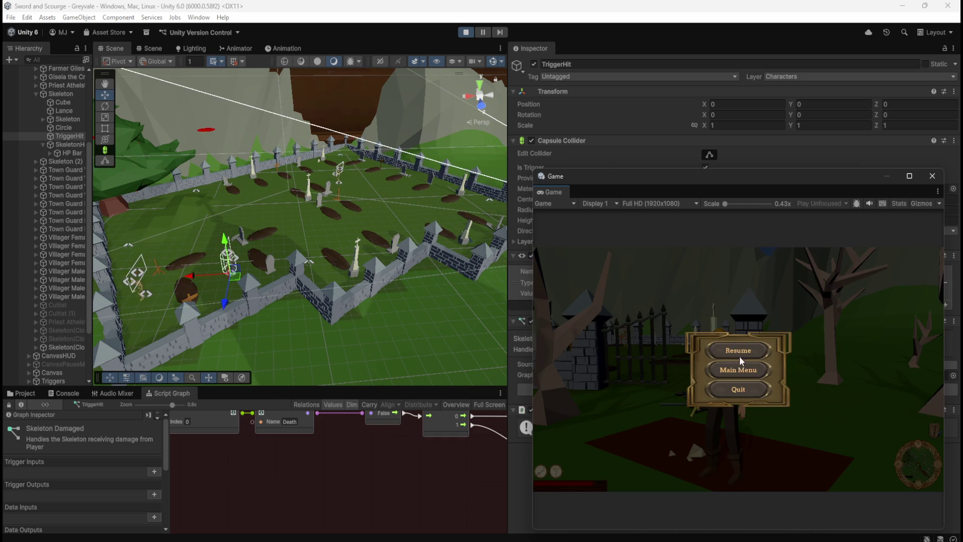
left_click(461, 32)
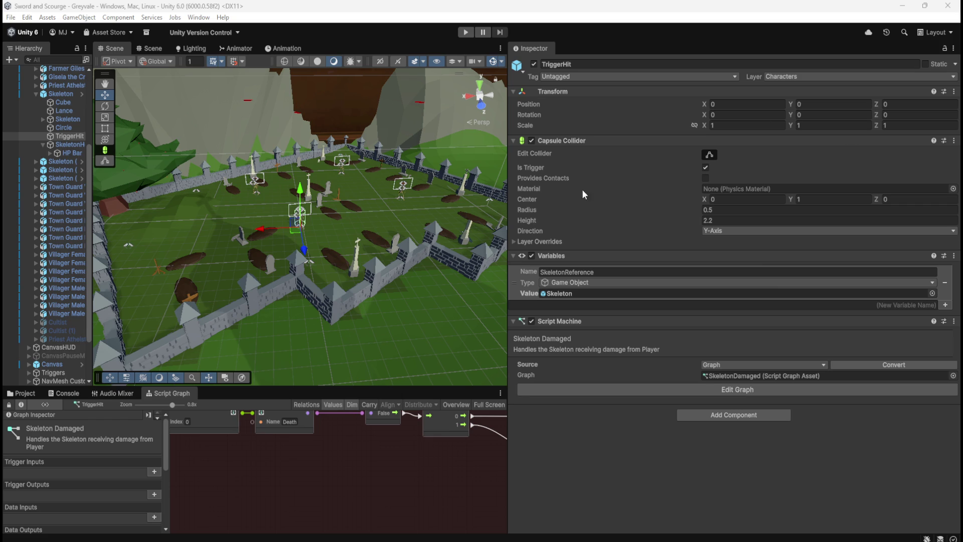
left_click_drag(508, 185, 735, 203)
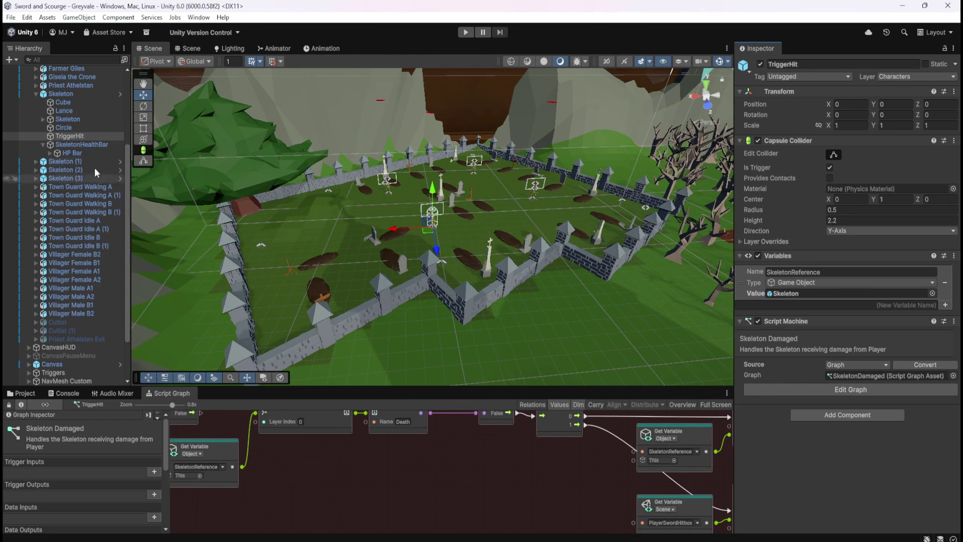
left_click(71, 95)
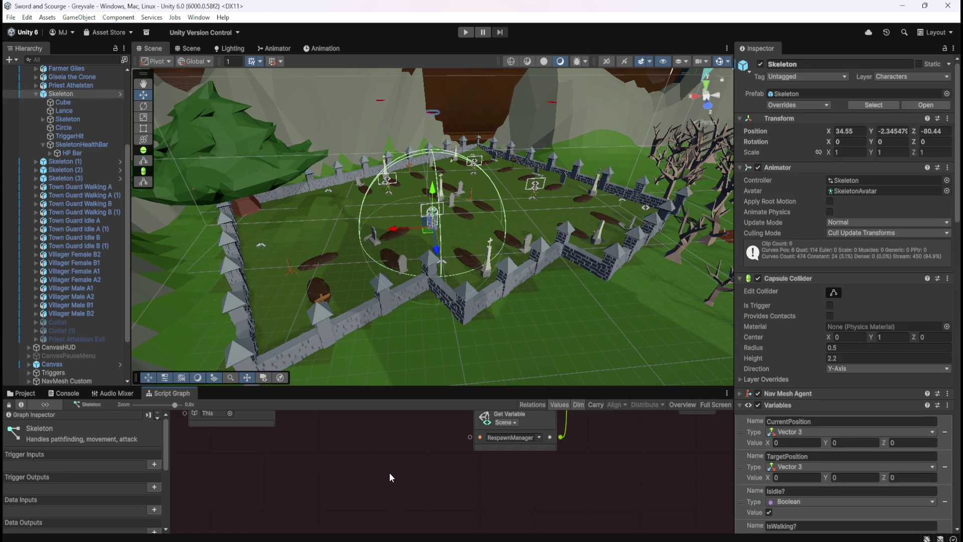
key("shift+space")
mouse_move(632, 377)
left_mouse_down()
mouse_move(809, 394)
mouse_move(871, 416)
mouse_move(833, 394)
mouse_move(757, 380)
left_mouse_up()
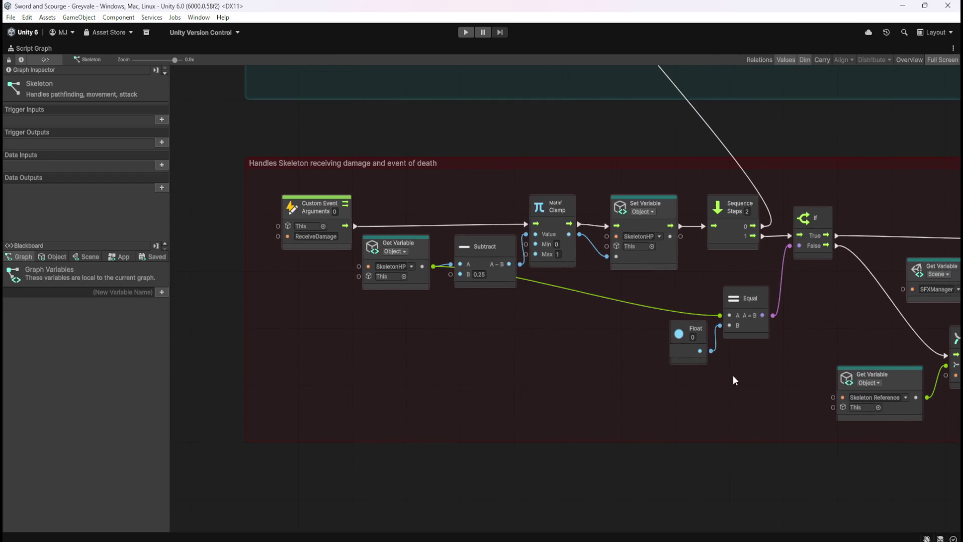
mouse_move(556, 355)
left_mouse_down()
mouse_move(279, 346)
mouse_move(709, 317)
mouse_move(545, 318)
left_mouse_up()
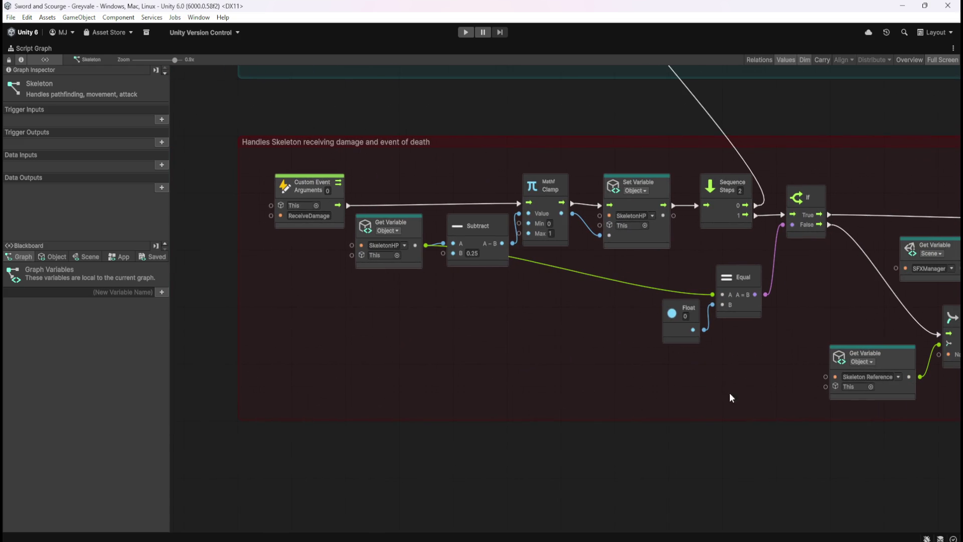
left_click_drag(718, 390, 292, 366)
mouse_move(735, 347)
left_mouse_down()
mouse_move(582, 344)
mouse_move(377, 361)
left_mouse_up()
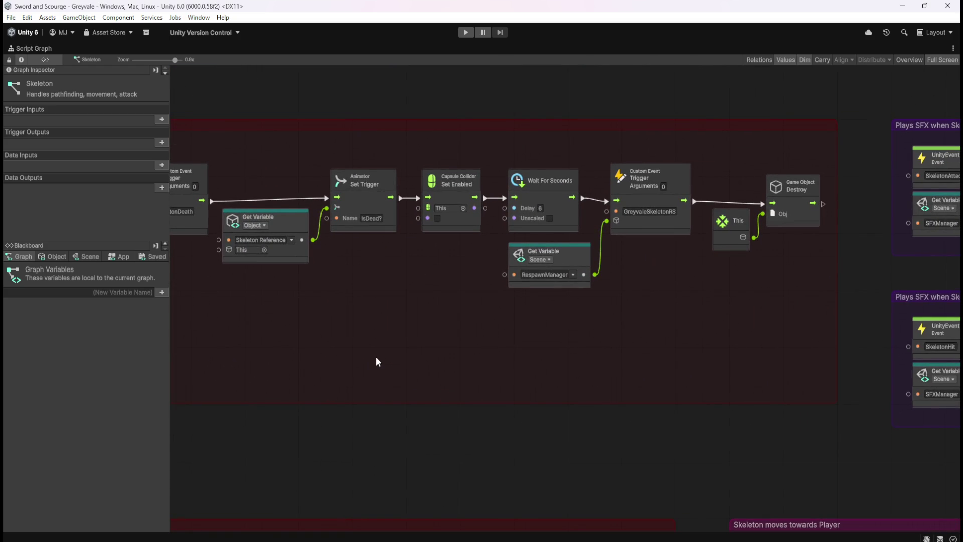
left_click_drag(377, 362, 685, 392)
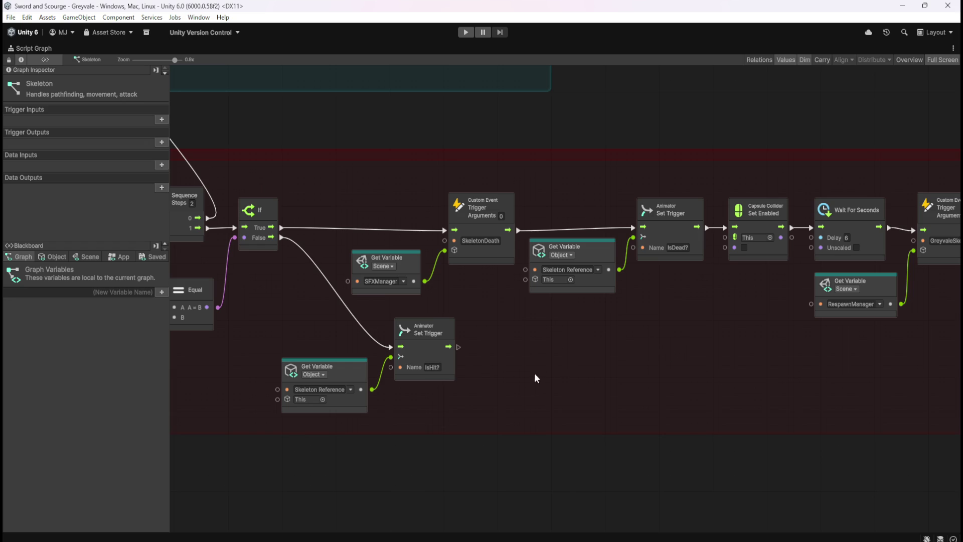
scroll(615, 366, "right", 5)
scroll(561, 377, "right", 1)
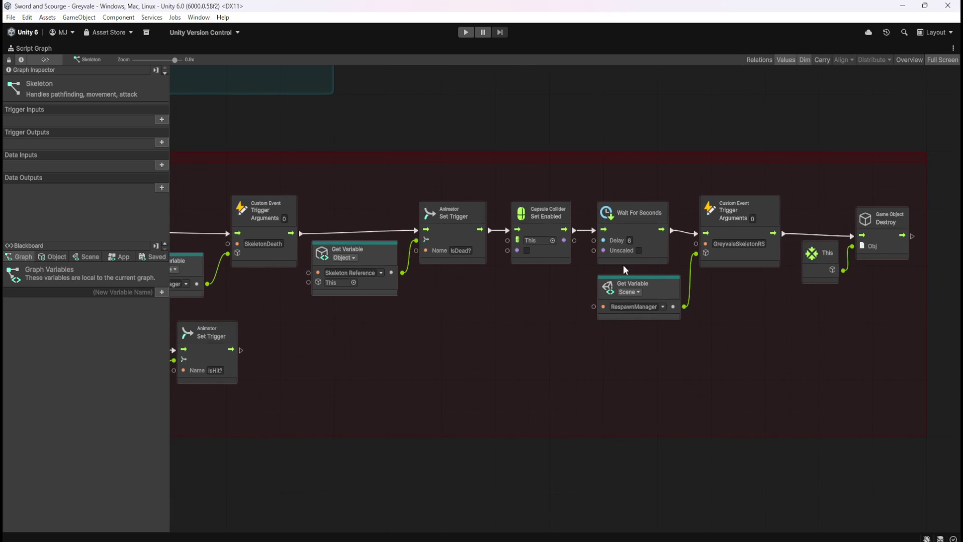
mouse_move(670, 195)
left_mouse_down()
mouse_move(700, 241)
mouse_move(730, 330)
mouse_move(675, 254)
left_mouse_up()
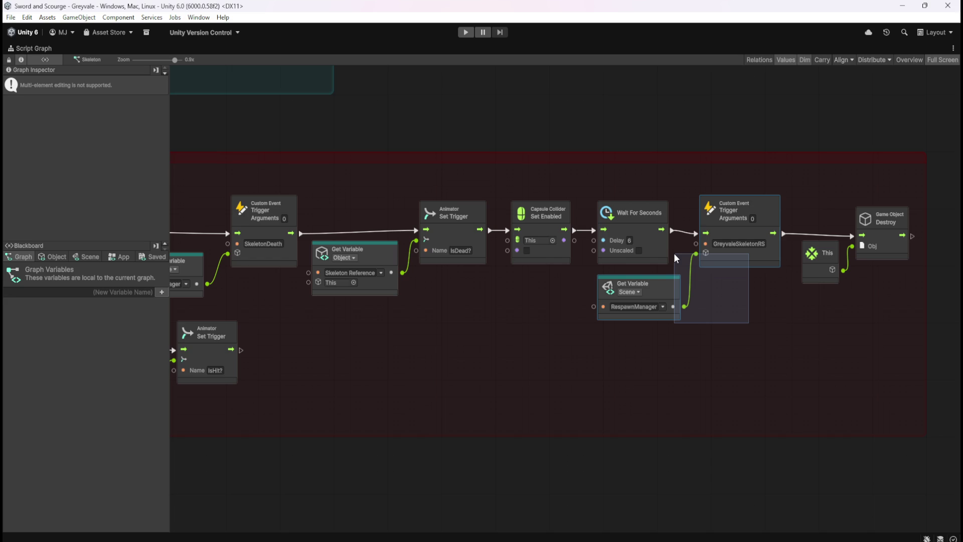
left_click_drag(673, 253, 674, 253)
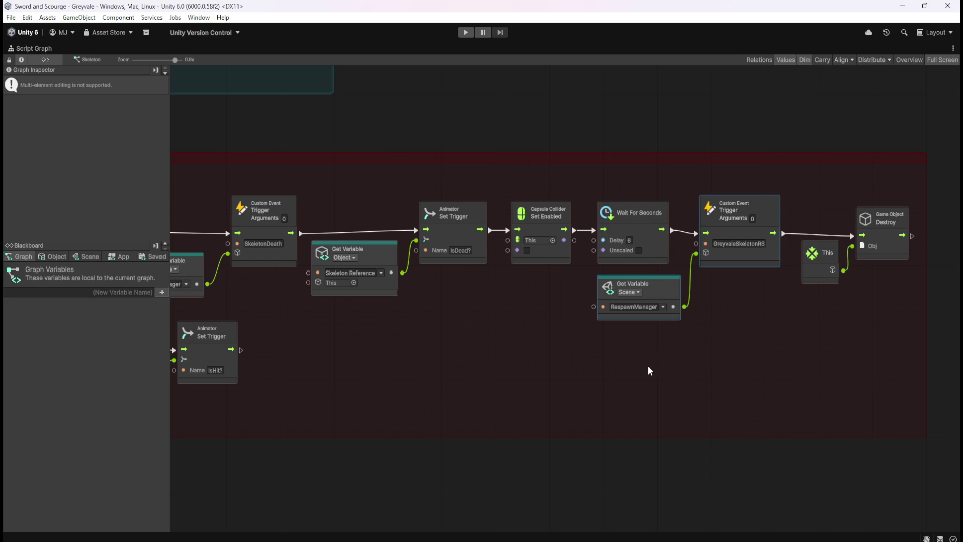
left_click(492, 390)
mouse_move(768, 336)
left_mouse_down()
mouse_move(683, 247)
mouse_move(732, 345)
left_mouse_up()
key("shift+space")
scroll(90, 353, "down", 2)
scroll(89, 353, "down", 2)
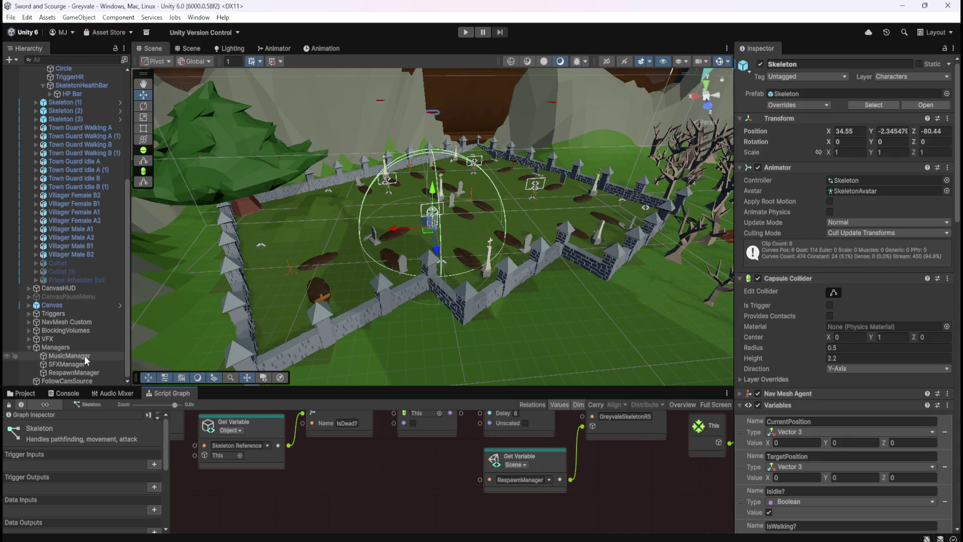
Step: Maximize RespawnManager's script graph and pan to the Spawns Skeleton in GREYVALE group
left_click(83, 370)
key("shift+space")
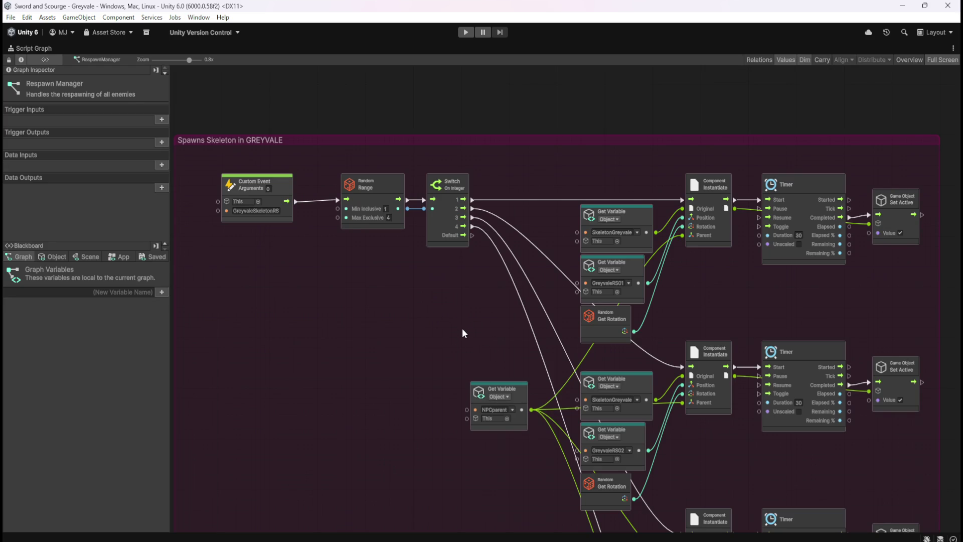
left_click_drag(490, 325, 447, 281)
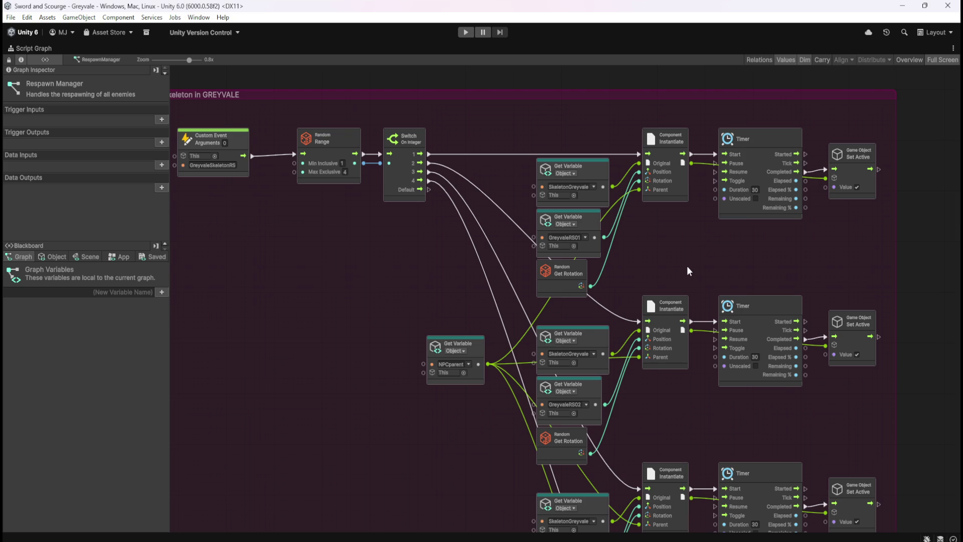
mouse_move(691, 264)
left_mouse_down()
mouse_move(689, 179)
mouse_move(675, 125)
left_mouse_up()
mouse_move(682, 299)
left_mouse_down()
mouse_move(658, 144)
mouse_move(678, 341)
left_mouse_up()
mouse_move(675, 138)
left_mouse_down()
mouse_move(695, 297)
mouse_move(769, 219)
mouse_move(735, 212)
mouse_move(687, 231)
left_mouse_up()
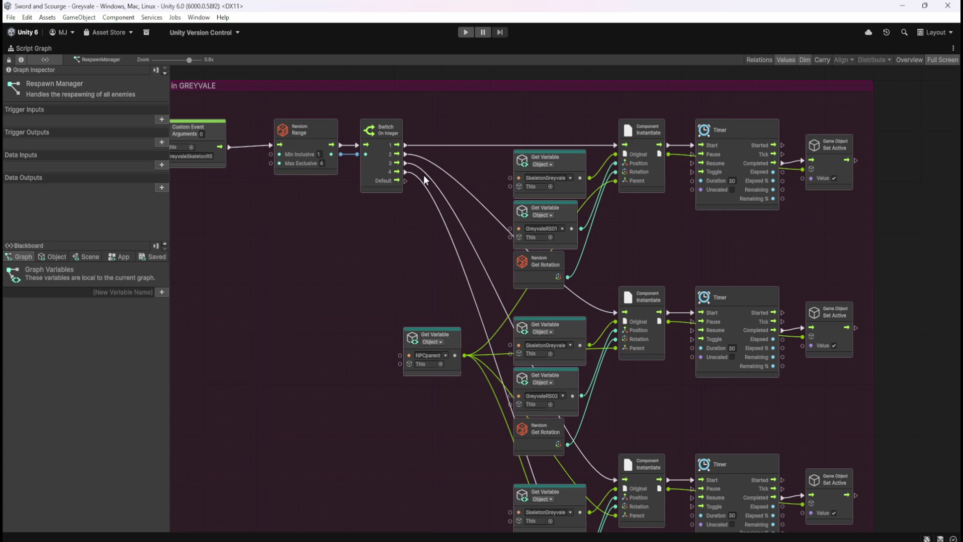
Step: Inspect the GreyvaleSkeletonRS custom event and its spawn chain, then show the object variables
left_click_drag(266, 255, 372, 275)
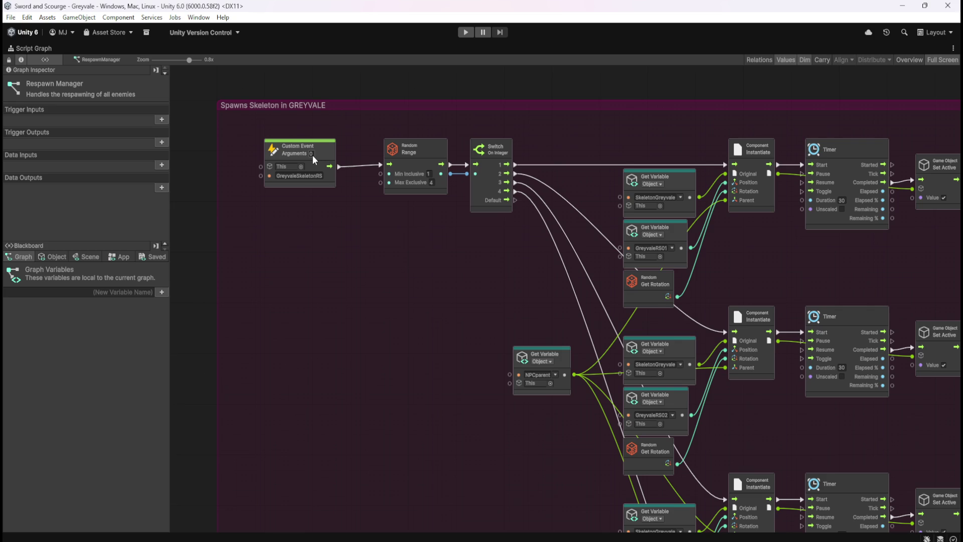
left_click(326, 157)
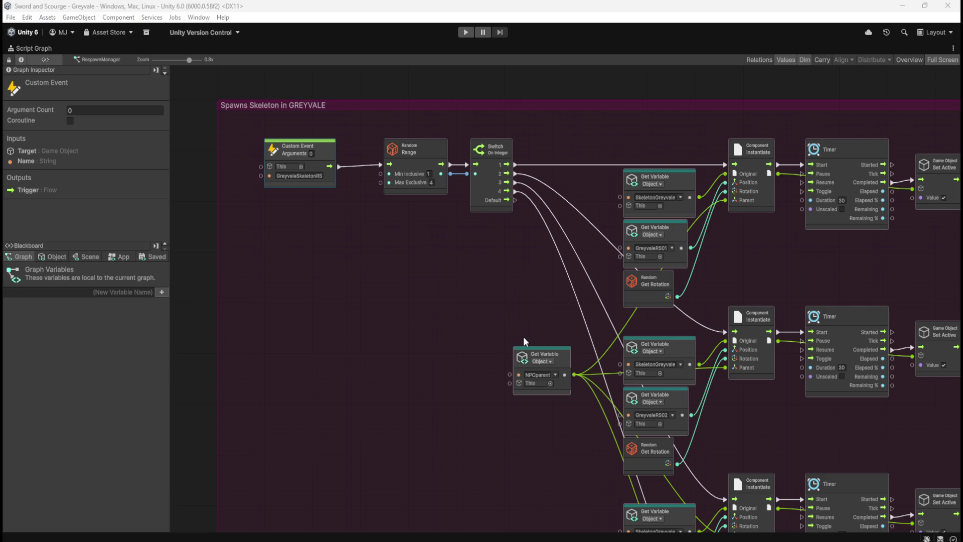
mouse_move(525, 336)
left_mouse_down()
mouse_move(299, 271)
mouse_move(393, 242)
mouse_move(457, 181)
mouse_move(475, 122)
mouse_move(504, 347)
left_mouse_up()
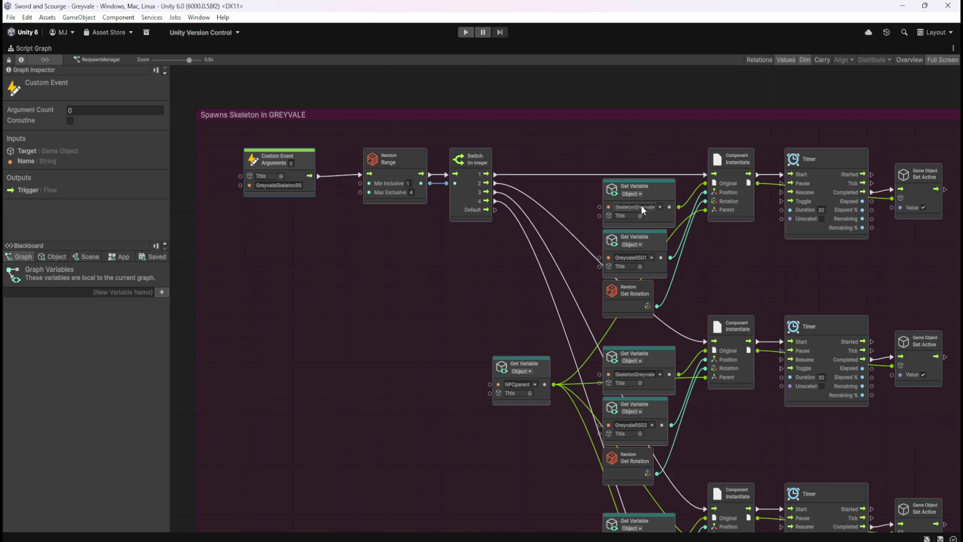
left_click(56, 257)
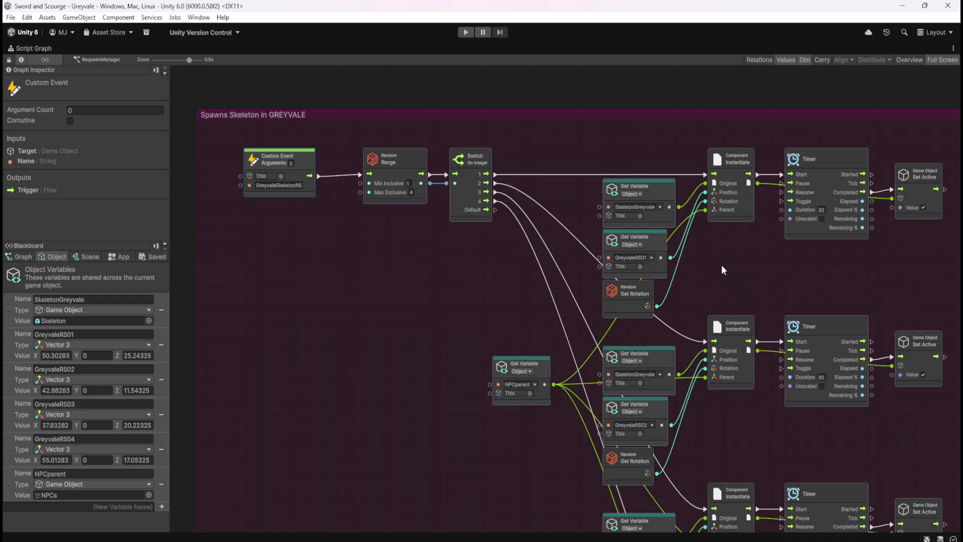
Step: Review the four spawn blocks and the closing Set Active nodes, then restore the docked layout
left_click_drag(728, 292, 592, 103)
mouse_move(623, 411)
left_mouse_down()
mouse_move(664, 193)
mouse_move(670, 362)
left_mouse_up()
left_click_drag(428, 155, 529, 387)
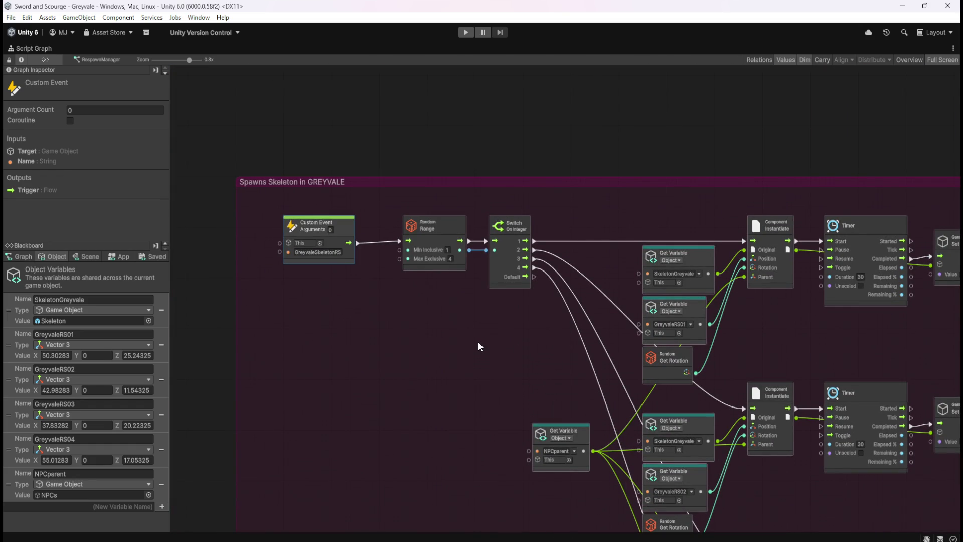
left_click_drag(831, 356, 739, 314)
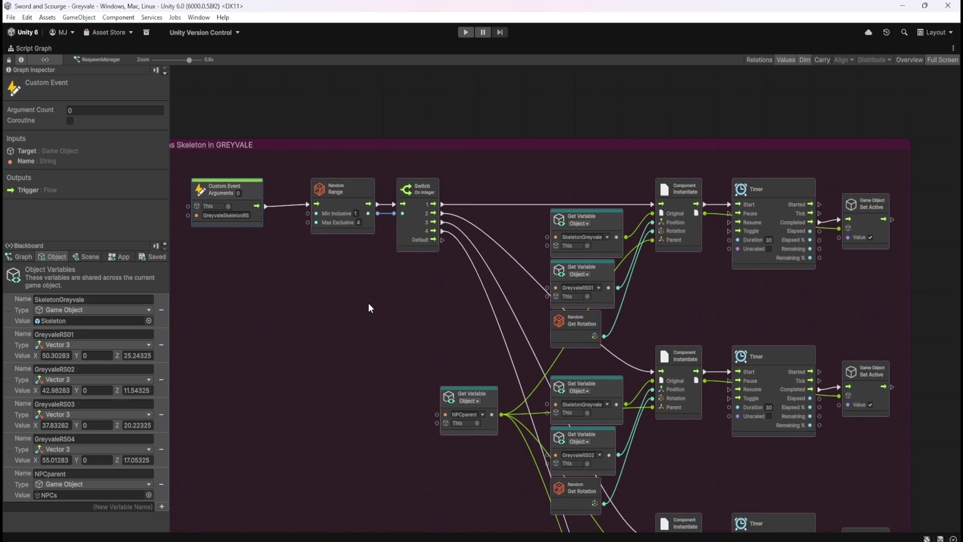
key("shift+space")
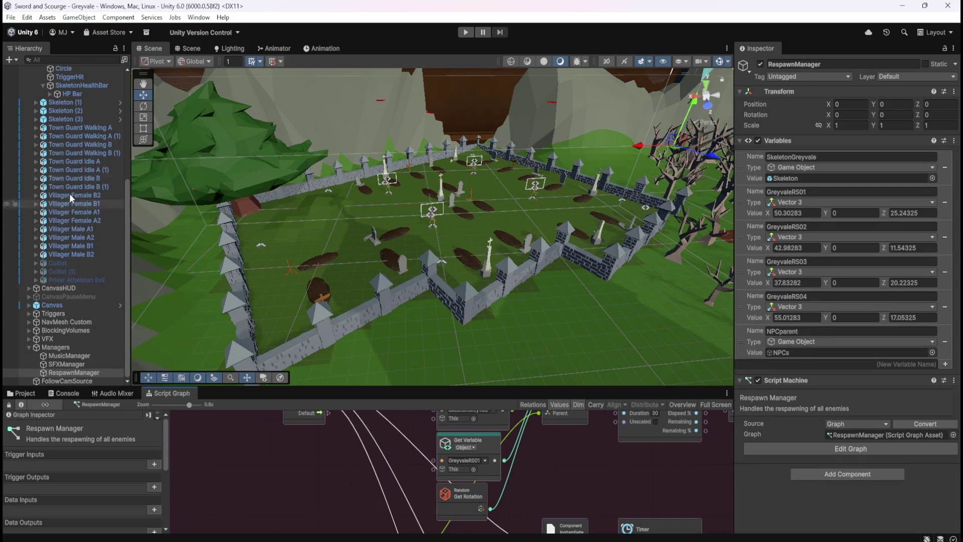
Step: Maximize the Skeleton's script graph and select the GreyvaleSkeletonRS trigger with its variable node
left_click(74, 99)
left_click(610, 489)
key("shift+space")
left_click_drag(762, 345, 676, 260)
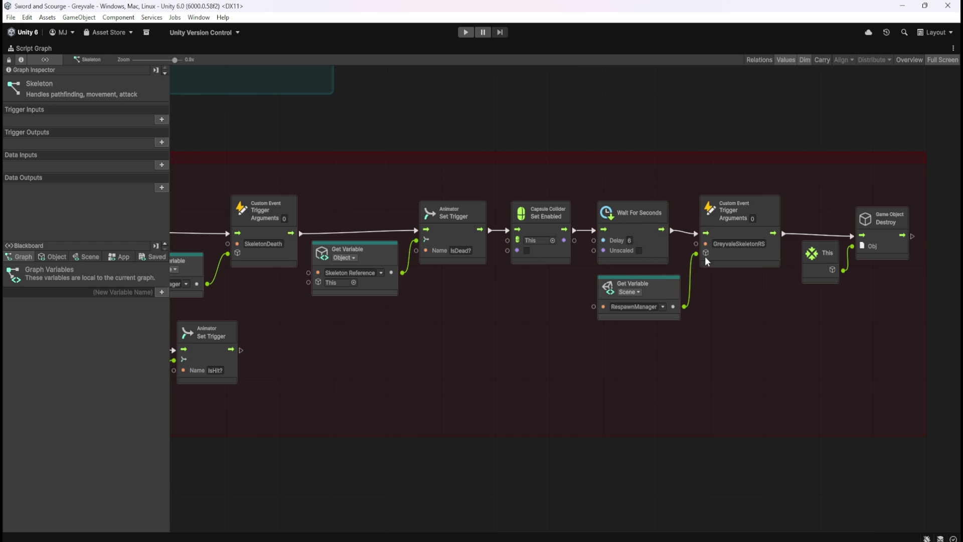
left_click_drag(762, 334, 673, 254)
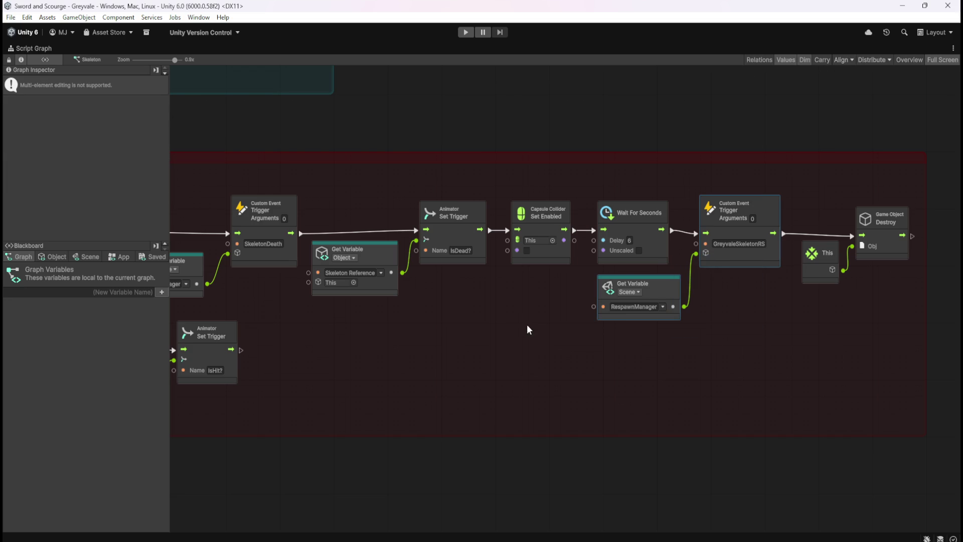
Step: Review the damage-handling group, the SkeletonDeath trigger, and the On Start movement group
left_click_drag(360, 350, 805, 375)
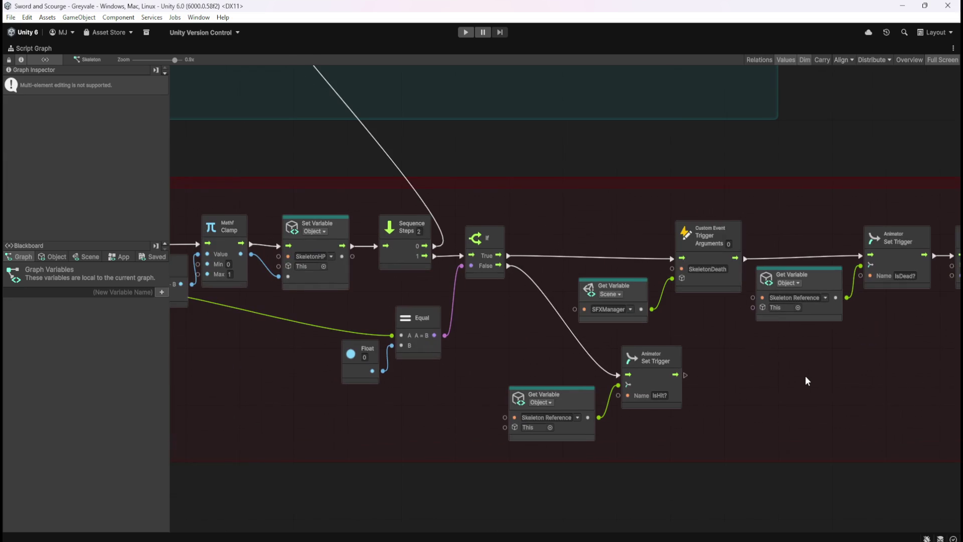
mouse_move(404, 426)
left_mouse_down()
mouse_move(655, 363)
mouse_move(763, 358)
mouse_move(655, 358)
left_mouse_up()
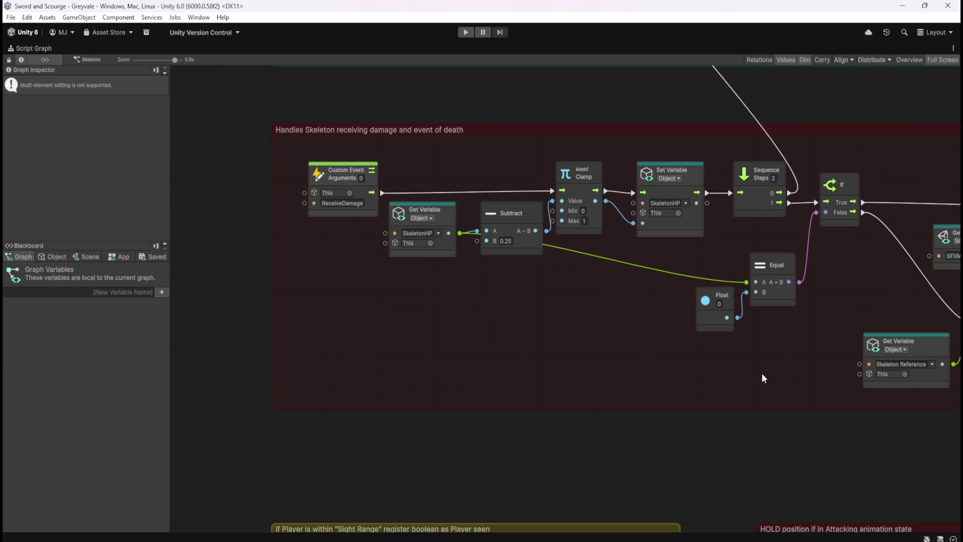
left_click_drag(781, 381, 561, 389)
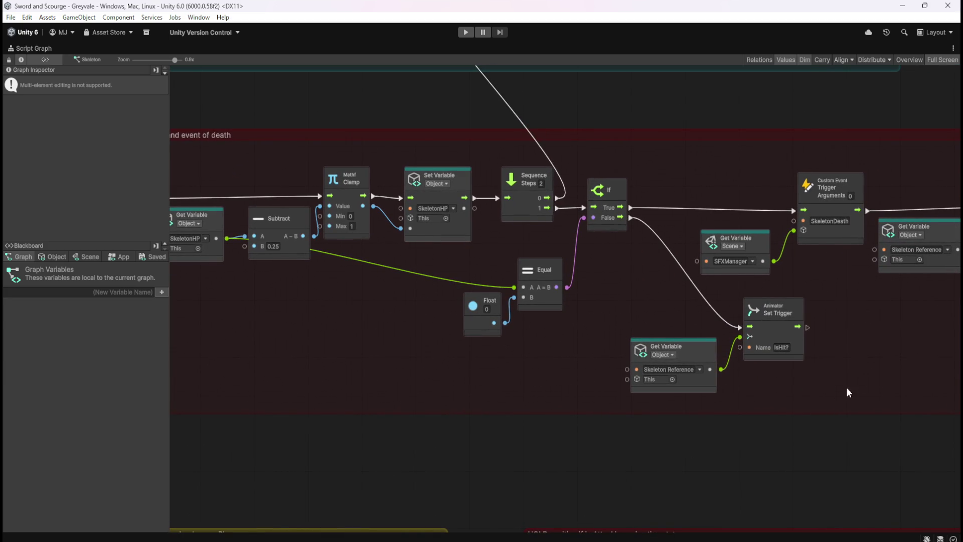
mouse_move(856, 379)
left_mouse_down()
mouse_move(879, 201)
mouse_move(840, 366)
mouse_move(845, 436)
mouse_move(858, 428)
mouse_move(850, 402)
left_mouse_up()
mouse_move(484, 409)
left_mouse_down()
mouse_move(745, 365)
mouse_move(716, 165)
mouse_move(715, 414)
left_mouse_up()
left_click_drag(625, 188, 587, 446)
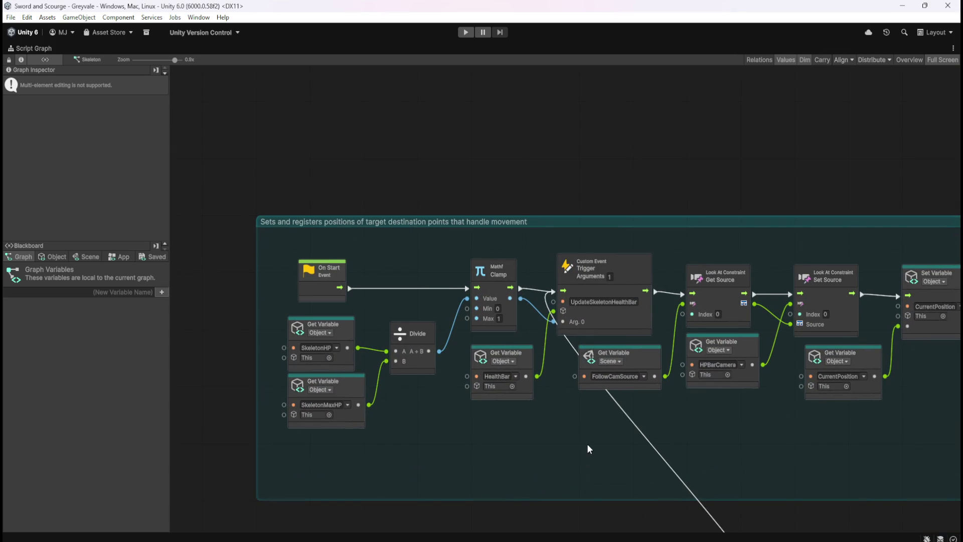
left_click_drag(831, 441, 636, 408)
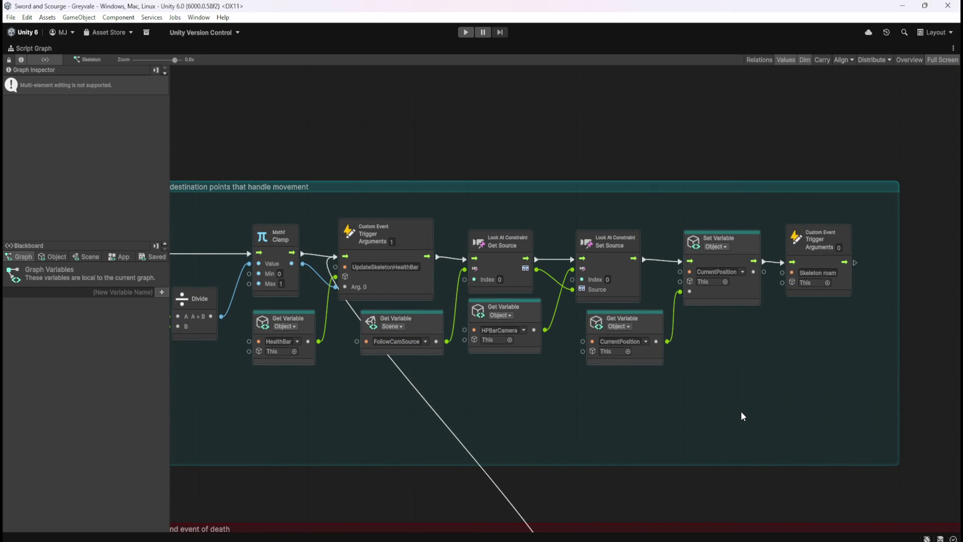
mouse_move(522, 395)
left_mouse_down()
mouse_move(772, 359)
mouse_move(634, 227)
mouse_move(701, 311)
mouse_move(538, 260)
mouse_move(506, 294)
left_mouse_up()
Step: Follow the death sequence to its Destroy node, then clear the selection and restore the layout
left_click_drag(640, 367, 539, 223)
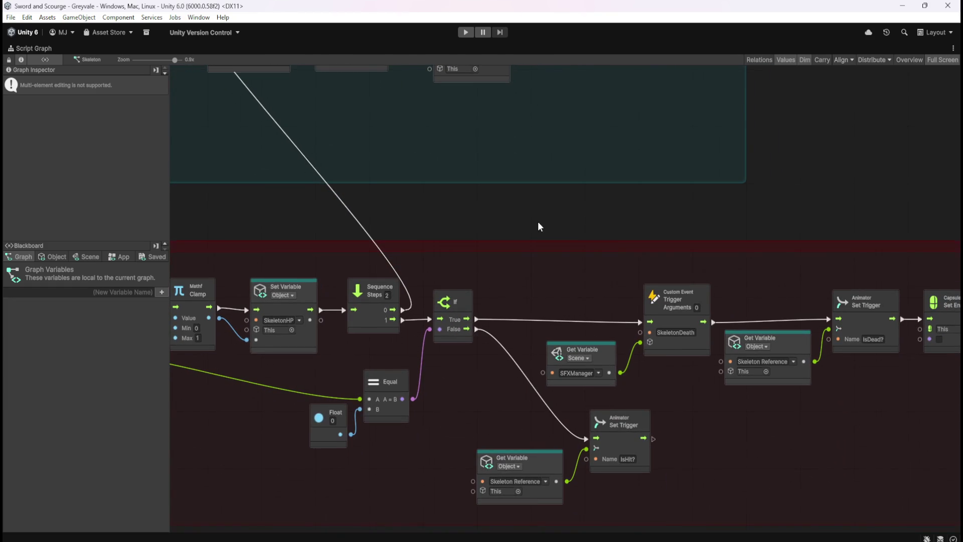
mouse_move(701, 423)
left_mouse_down()
mouse_move(549, 288)
mouse_move(388, 297)
left_mouse_up()
left_click_drag(650, 351, 440, 346)
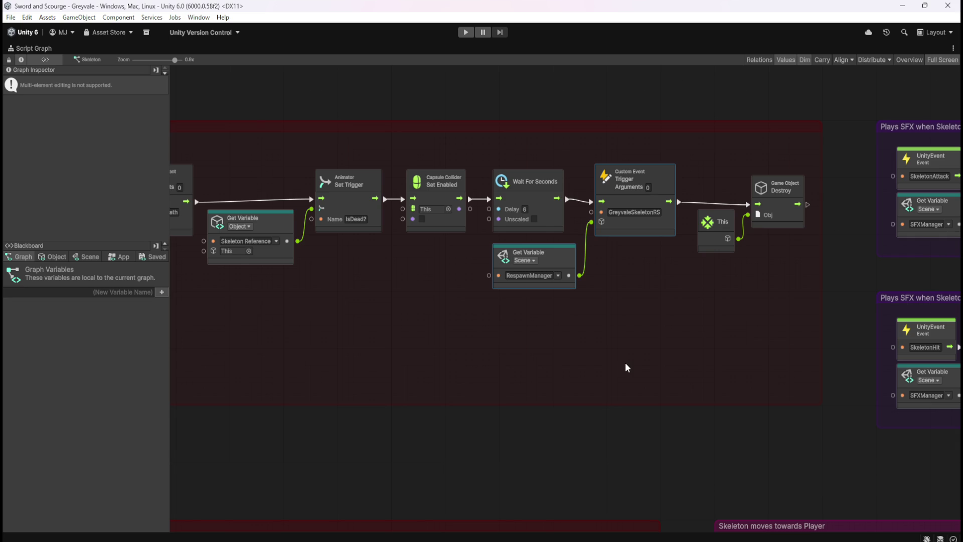
left_click(626, 363)
key("shift+space")
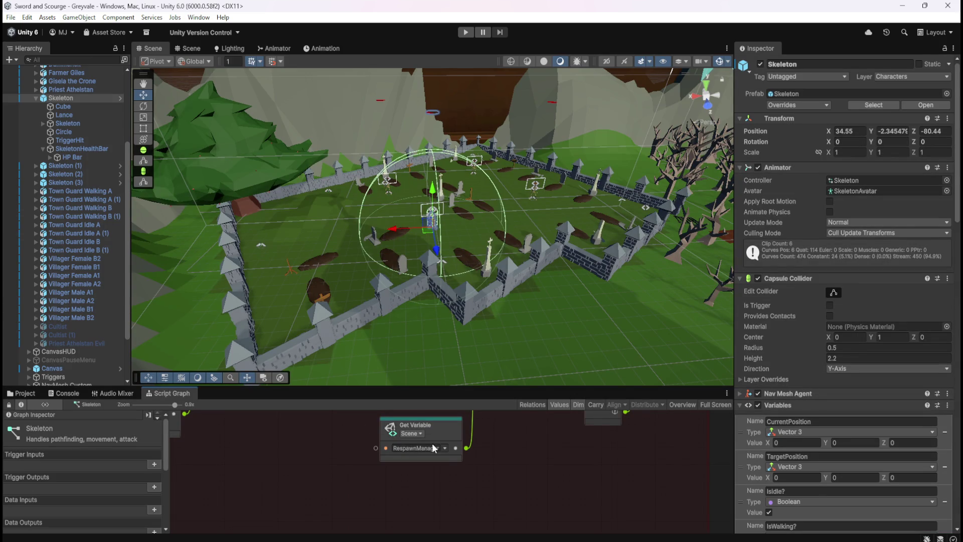
Step: Maximize RespawnManager's graph and select the GreyvaleSkeletonRS custom event node
scroll(76, 311, "down", 2)
left_click(67, 373)
key("shift+space")
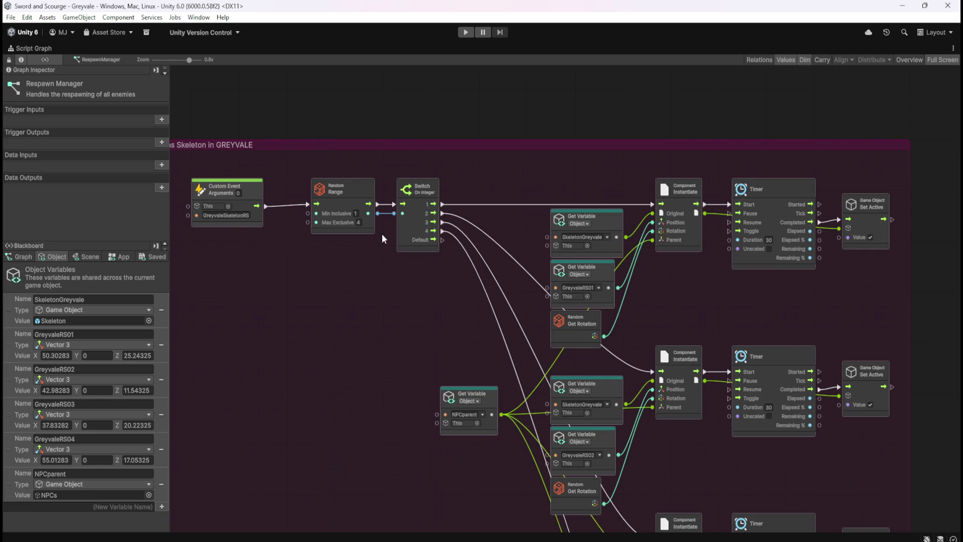
left_click(253, 193)
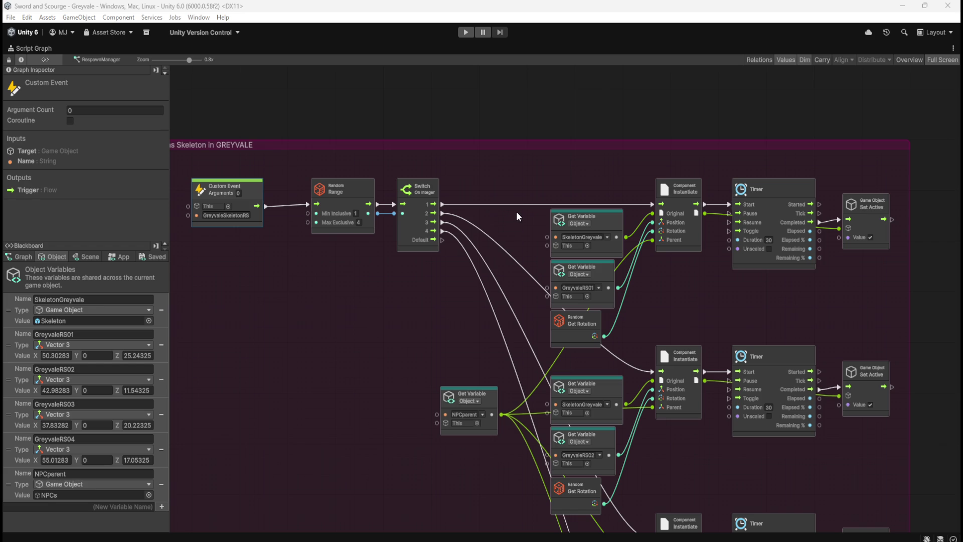
Step: Enable Coroutine on the custom event, confirm the setting, and re-dock the graph
left_click(70, 121)
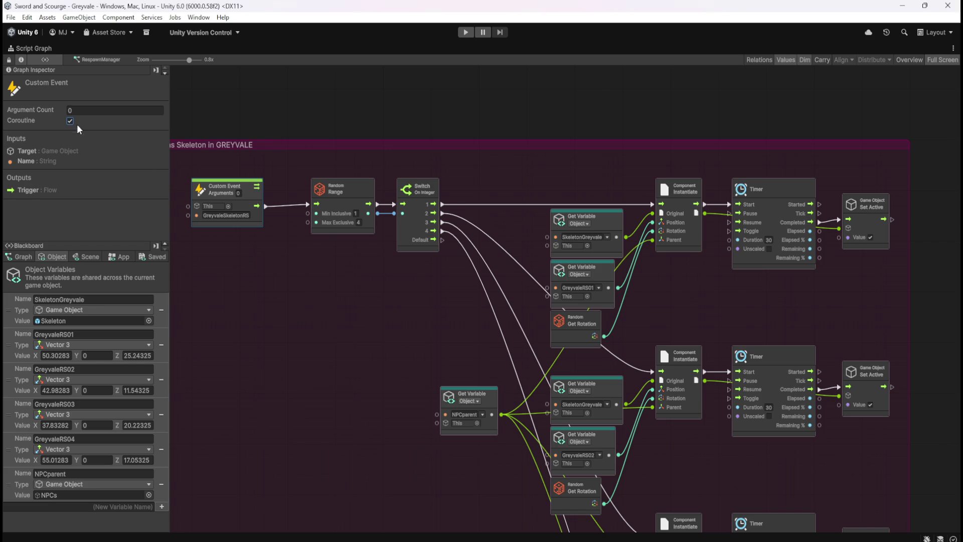
left_click(365, 295)
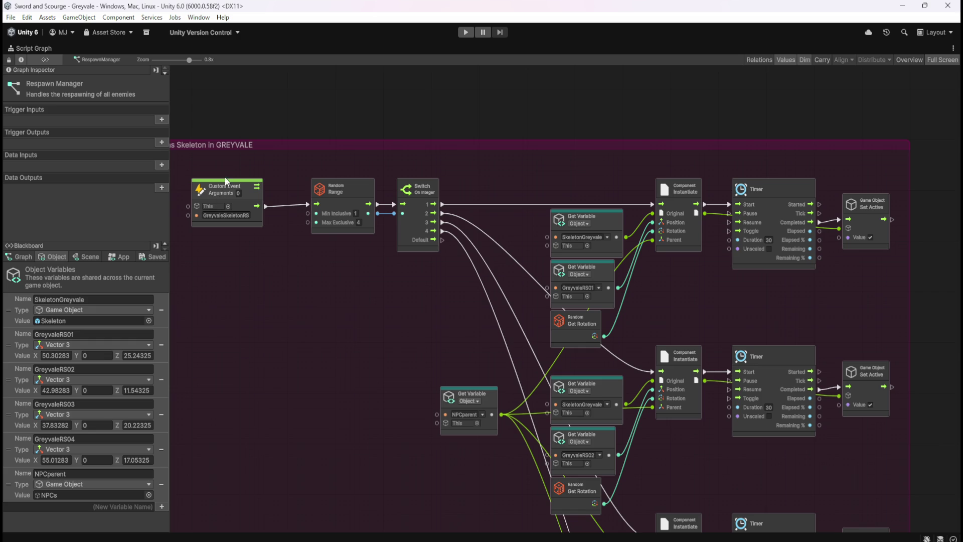
left_click(242, 200)
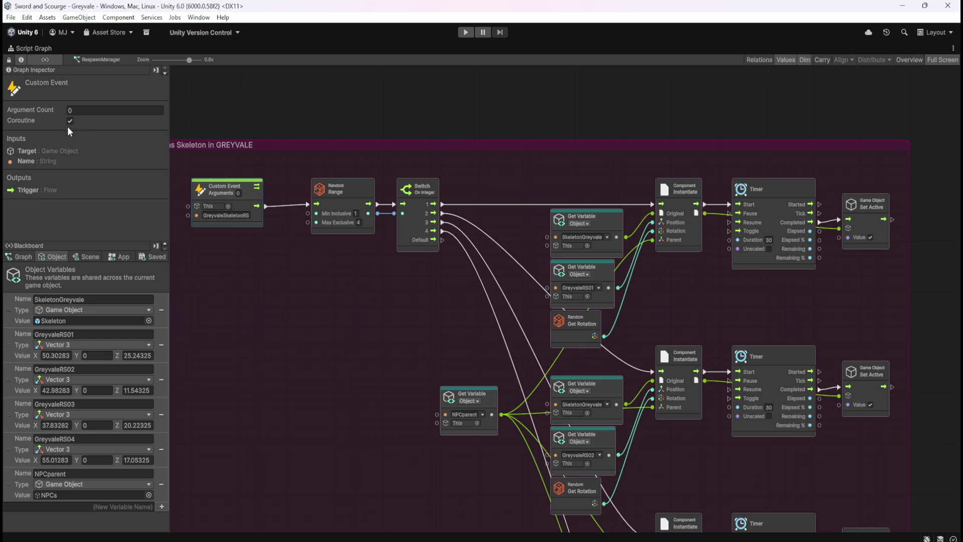
left_click(463, 131)
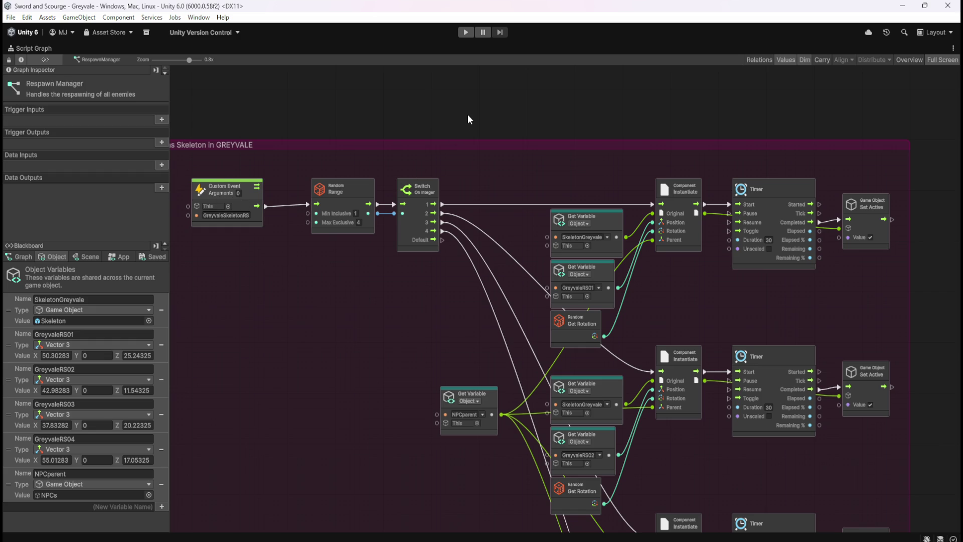
left_click(246, 210)
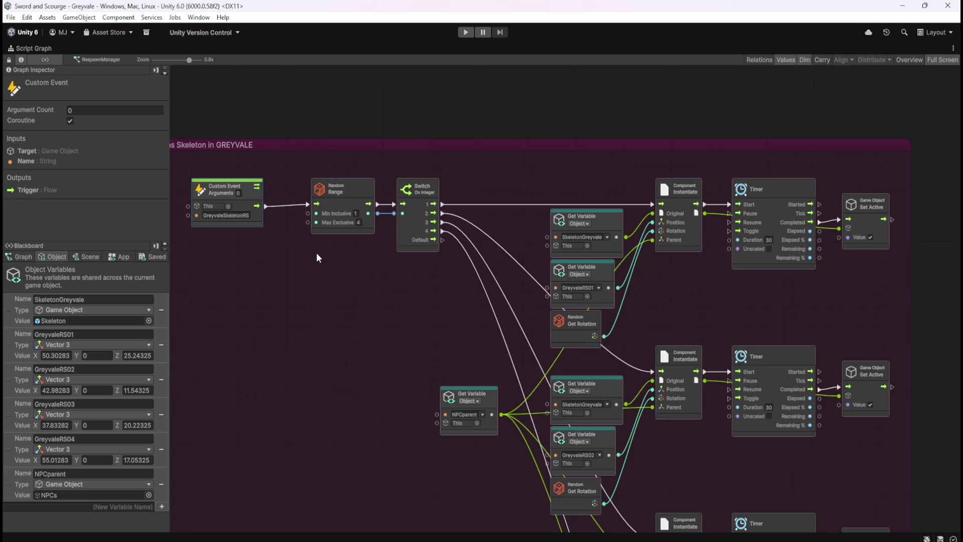
left_click(355, 271)
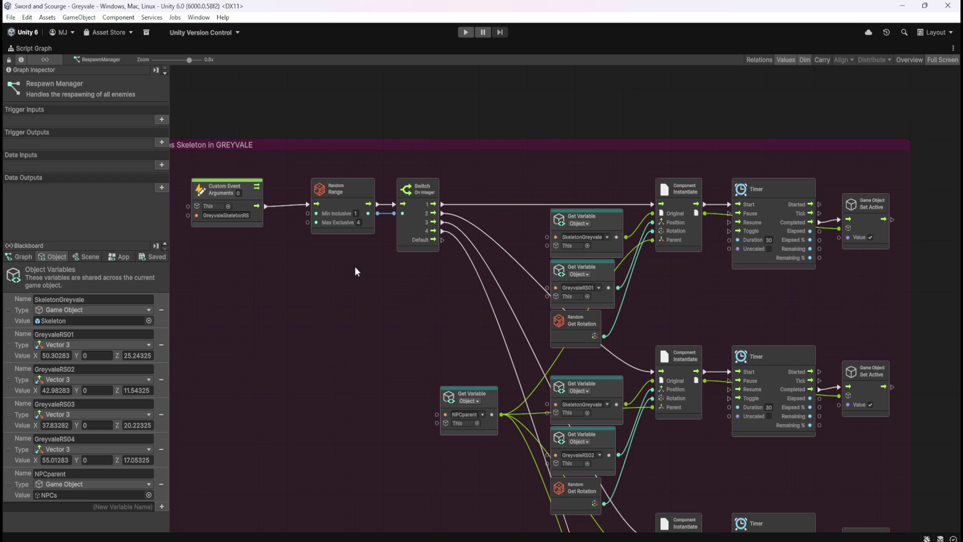
key("shift+space")
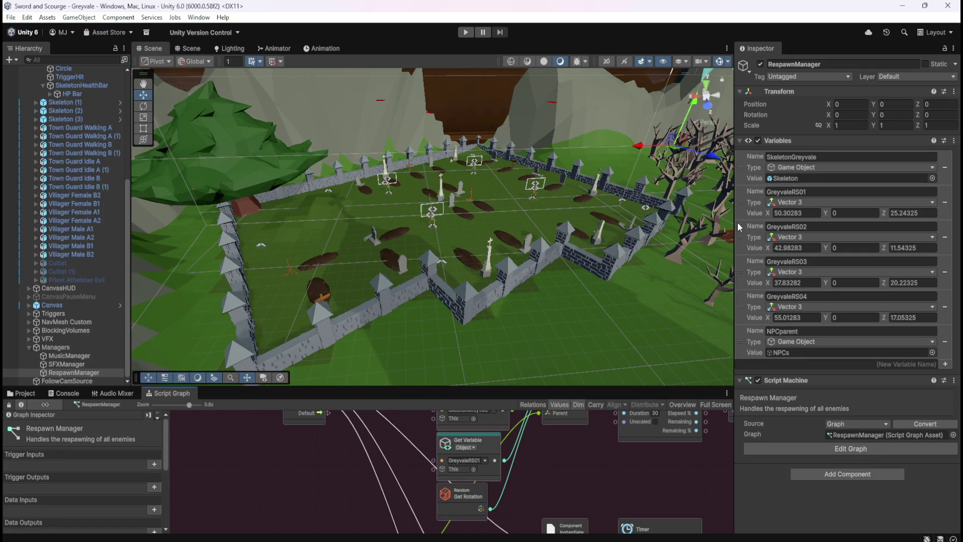
Step: Widen the Inspector for RespawnManager's variables and orbit the Scene view around the graveyard
left_click_drag(733, 227, 579, 227)
mouse_move(359, 246)
left_mouse_down()
mouse_move(550, 243)
mouse_move(563, 230)
mouse_move(551, 230)
left_mouse_up()
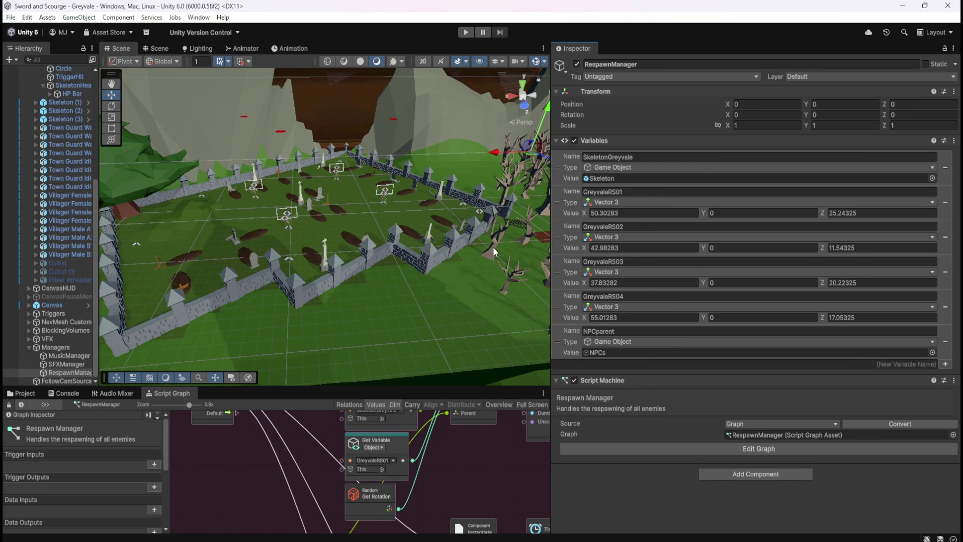
left_click_drag(472, 249, 480, 250)
key("w")
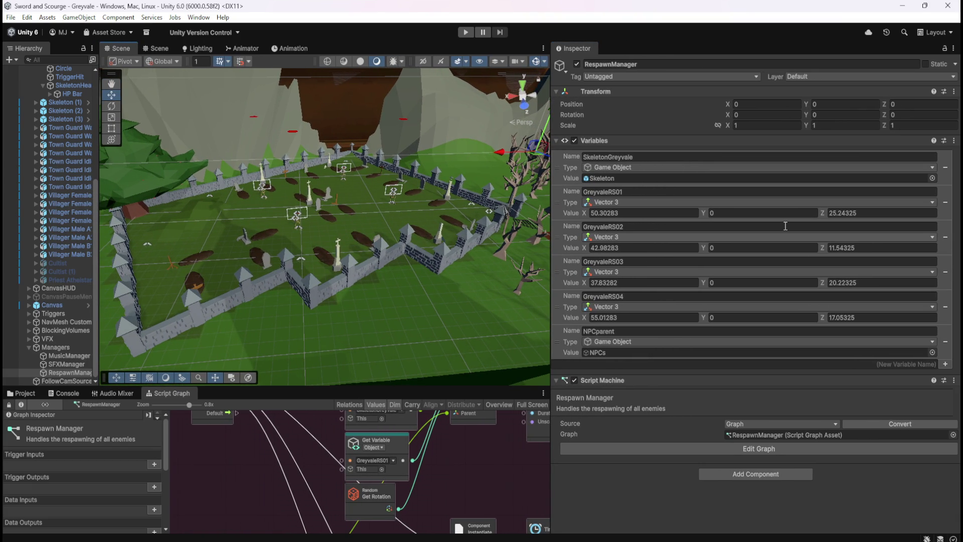
Step: Float the Game view in its own window and start Play mode
left_click_drag(713, 145, 682, 138)
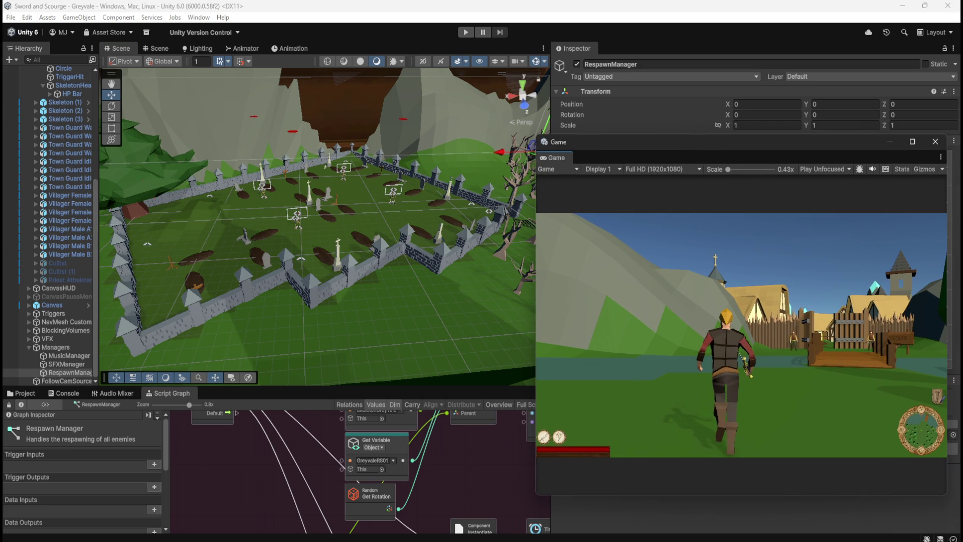
left_click(466, 32)
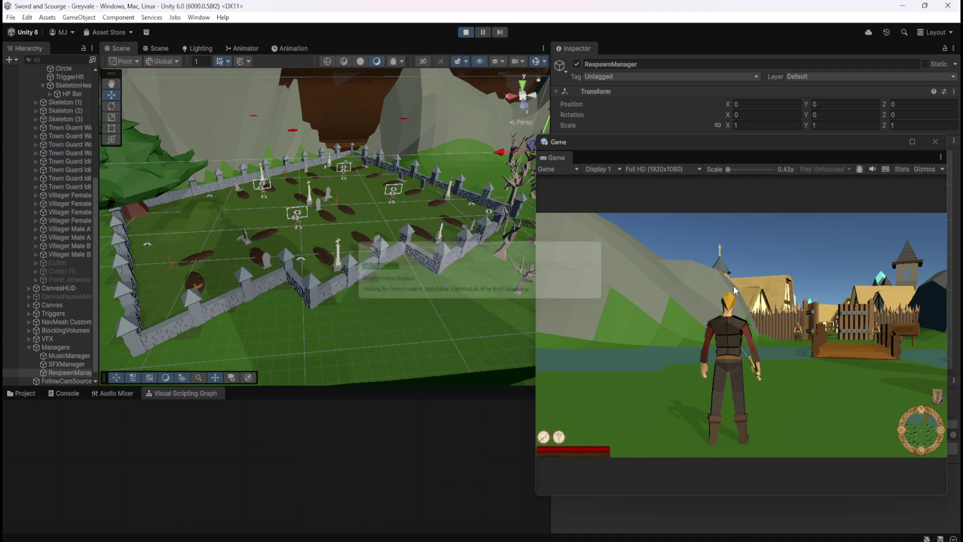
left_click(732, 287)
Step: Walk the player along the dirt path toward the bridge and graveyard
key("w")
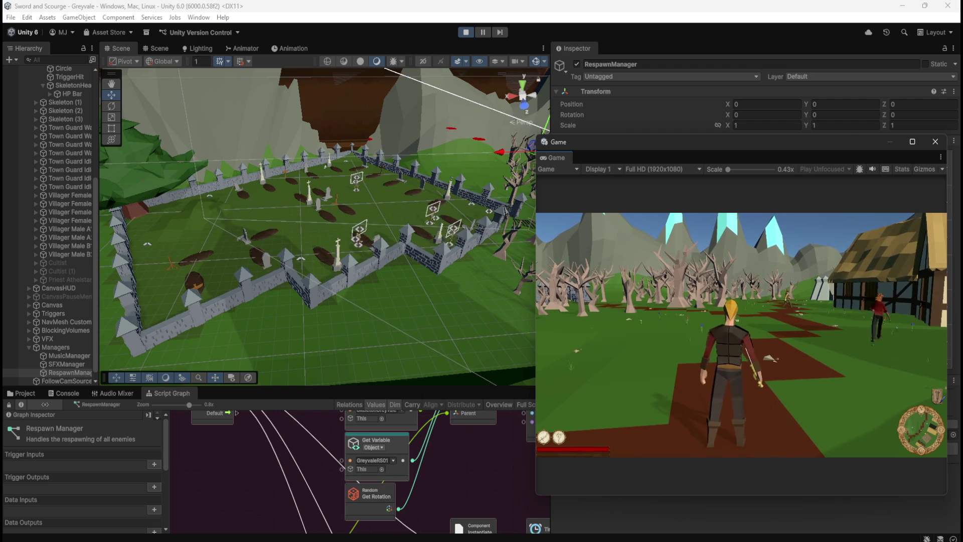
Step: Run the player down the dirt path and through the graveyard gate
key("w")
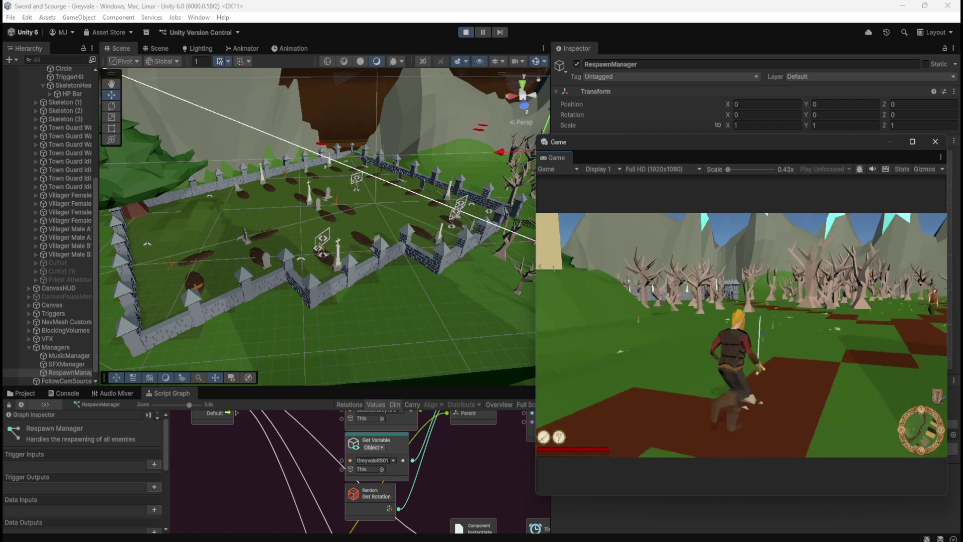
key("w")
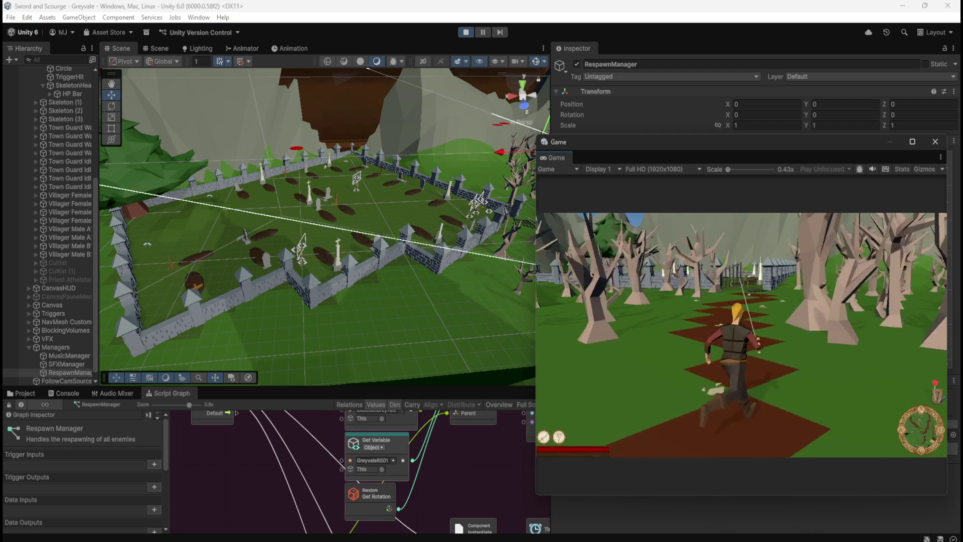
key("w")
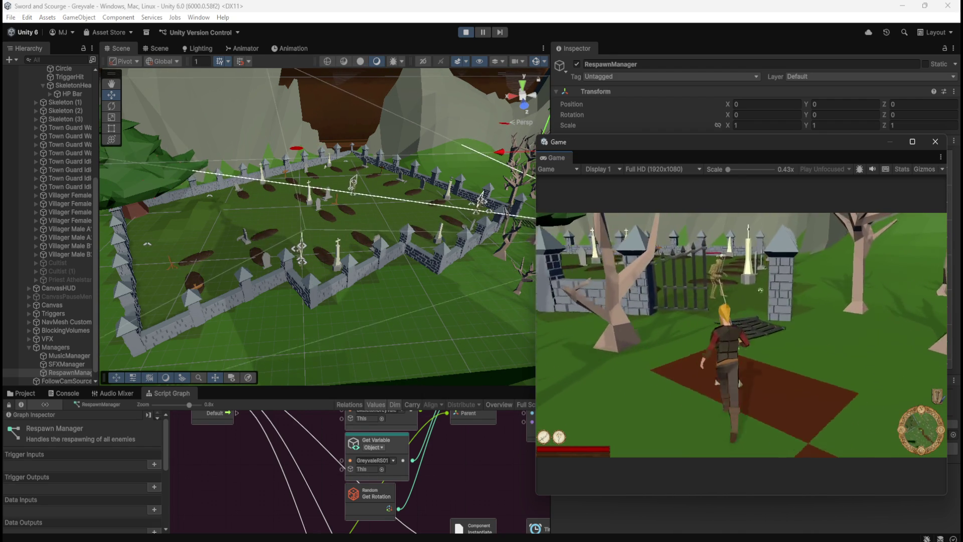
key("w")
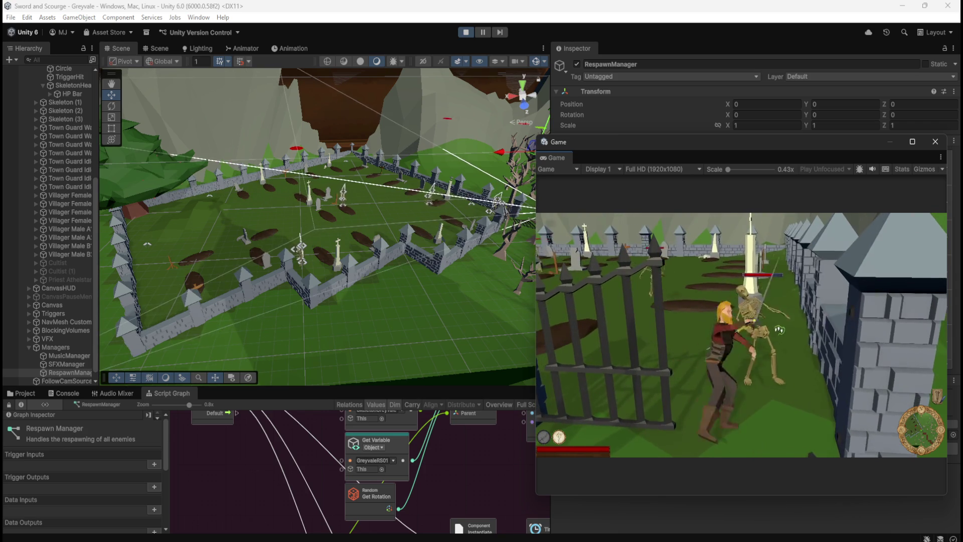
key("w")
Step: Fight and kill a skeleton in the graveyard, then pause the game
key("w")
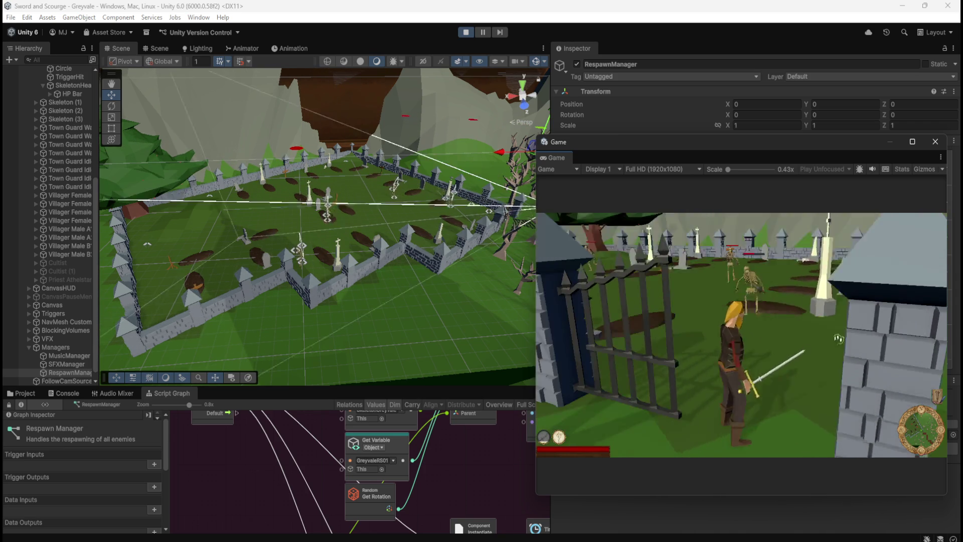
key("w")
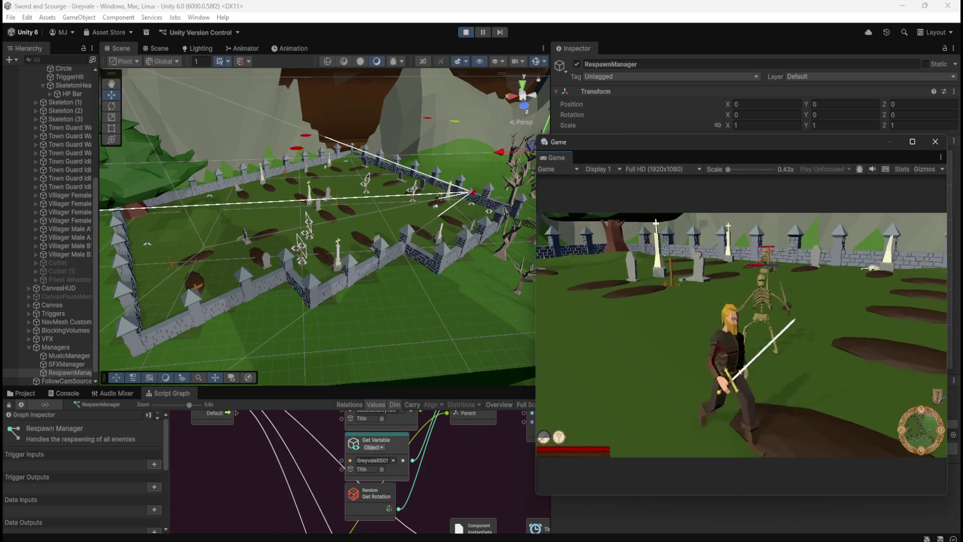
key("w")
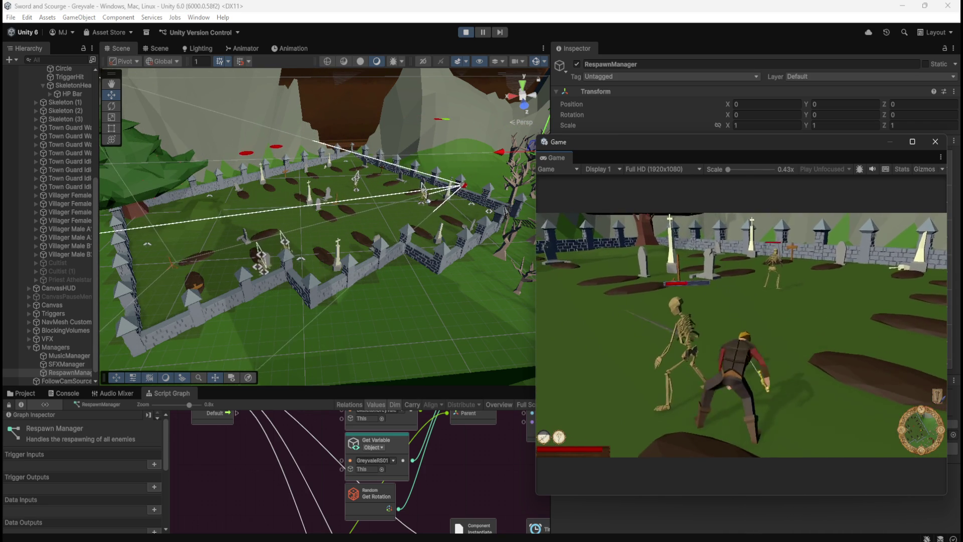
key("w")
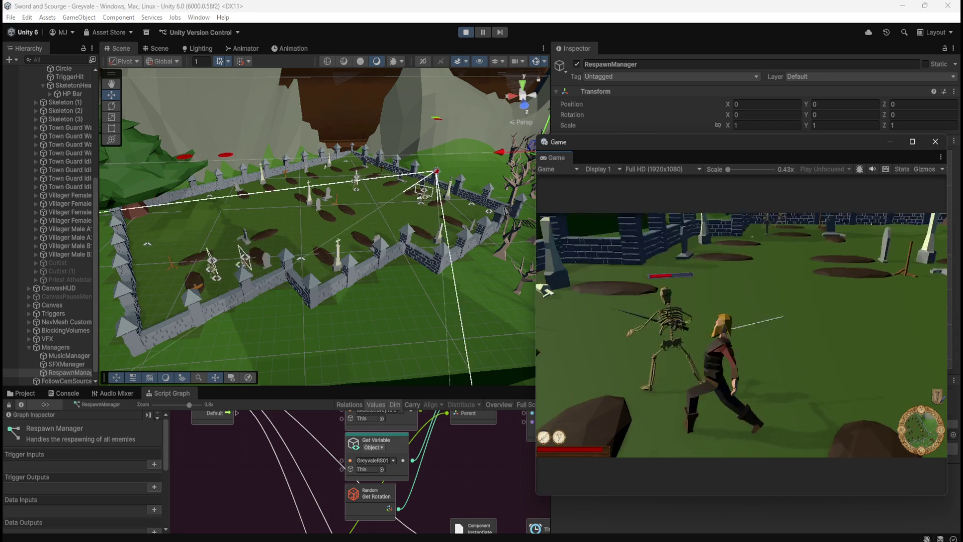
key("w")
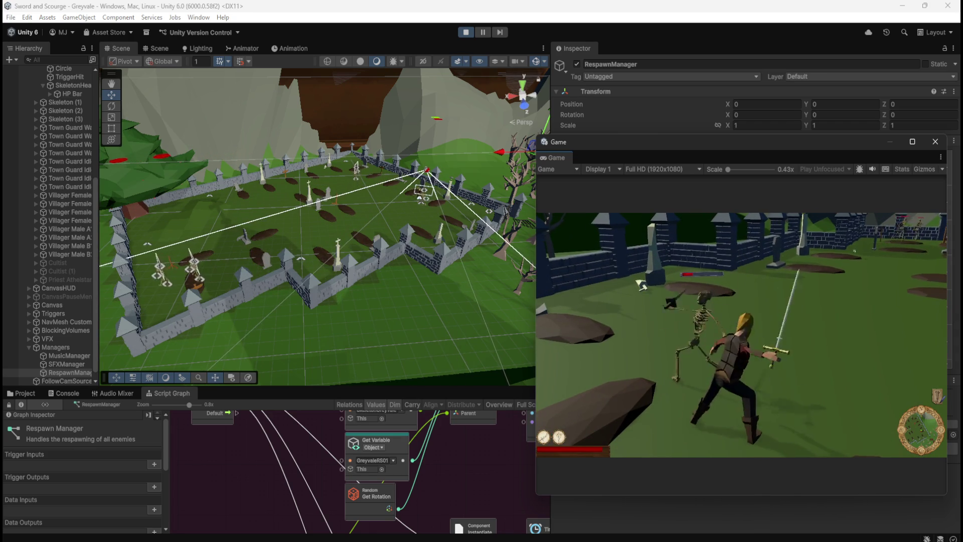
key("w")
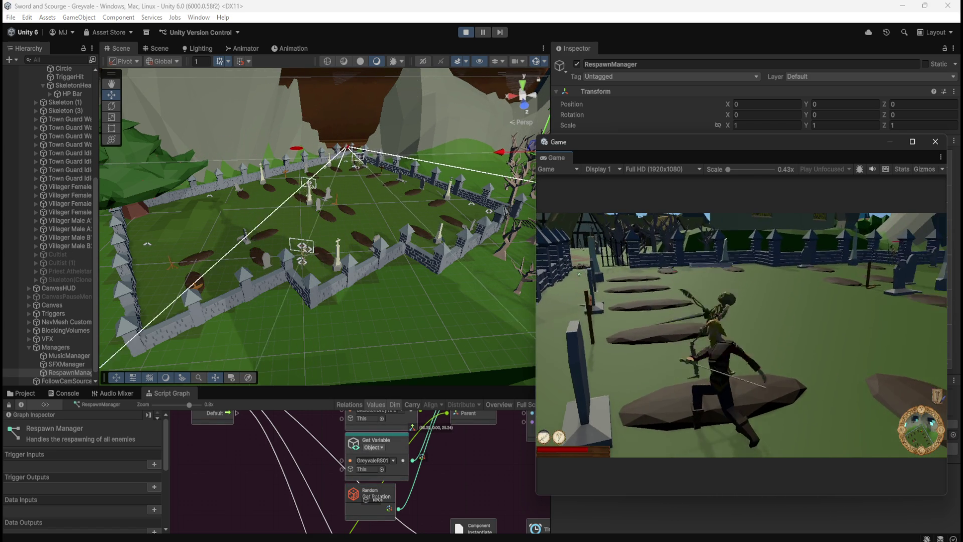
key("Escape")
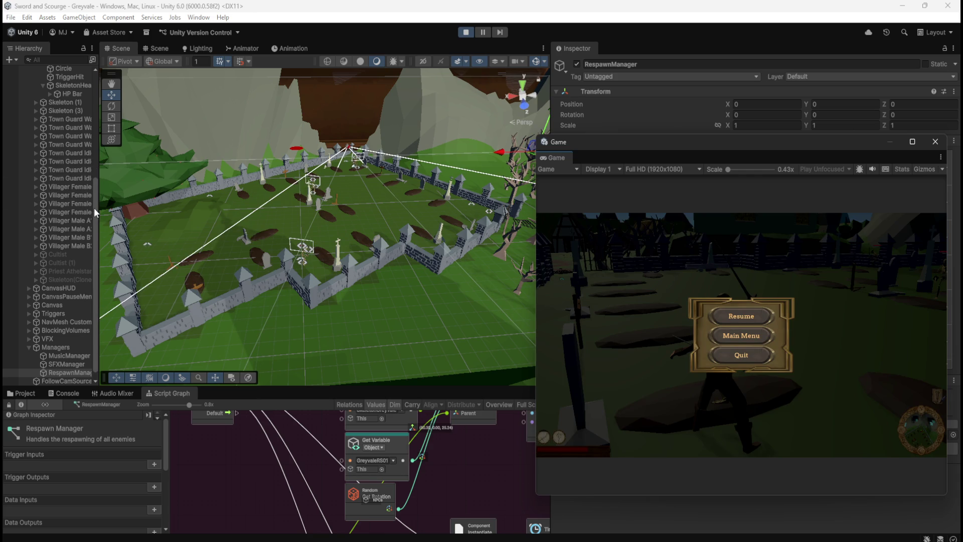
Step: Collapse the Managers group, widen the Hierarchy names, and resume the game
scroll(95, 208, "down", 1)
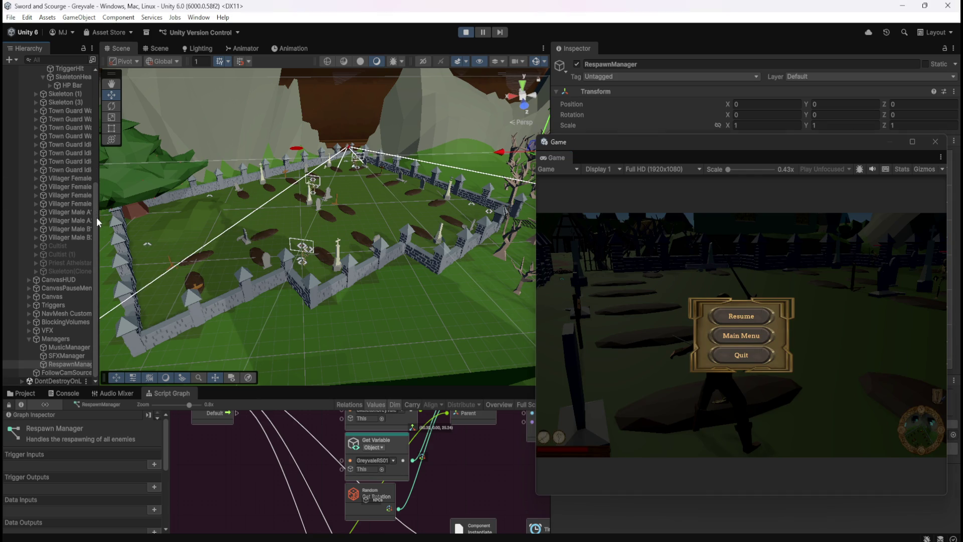
left_click(29, 338)
scroll(64, 316, "up", 2)
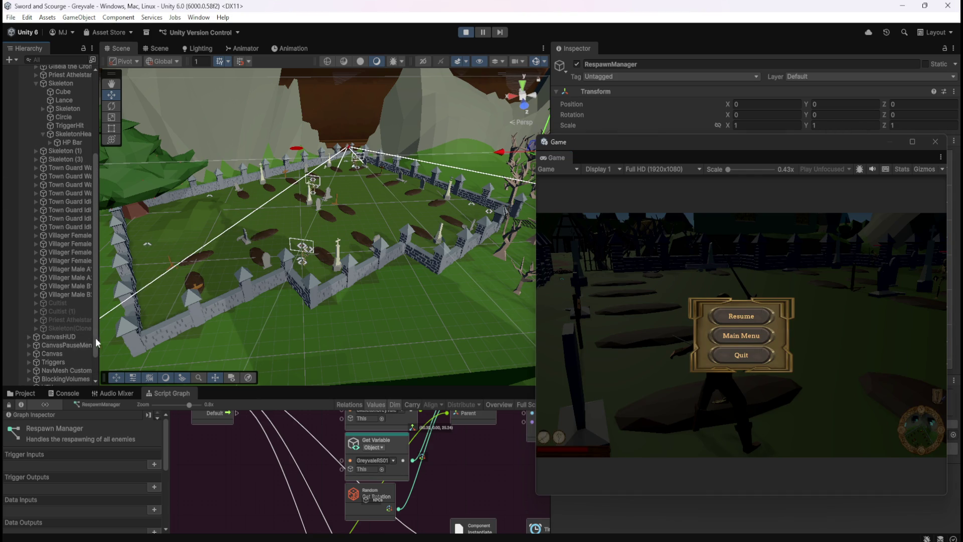
left_click_drag(101, 335, 113, 336)
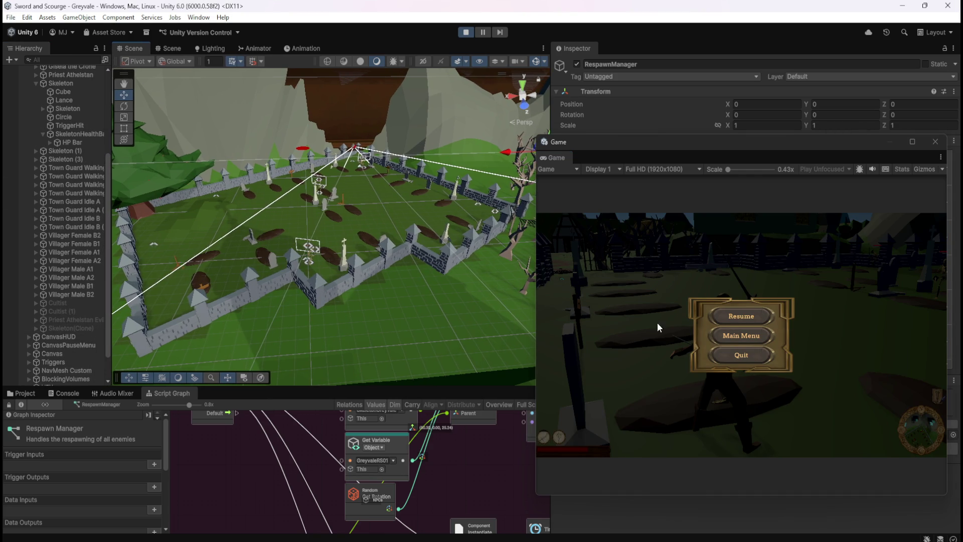
left_click(730, 318)
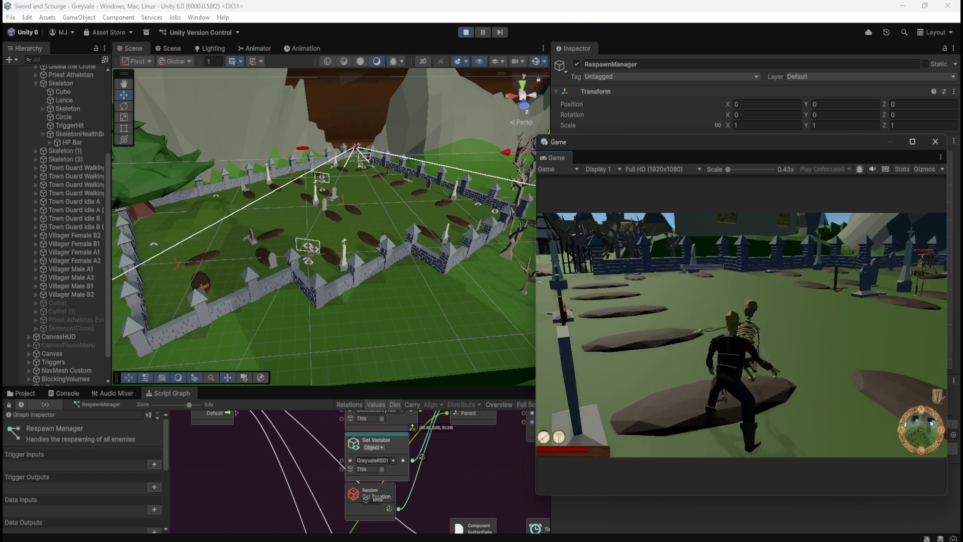
Step: Keep attacking graveyard skeletons until a second Skeleton(Clone) spawns
key("w")
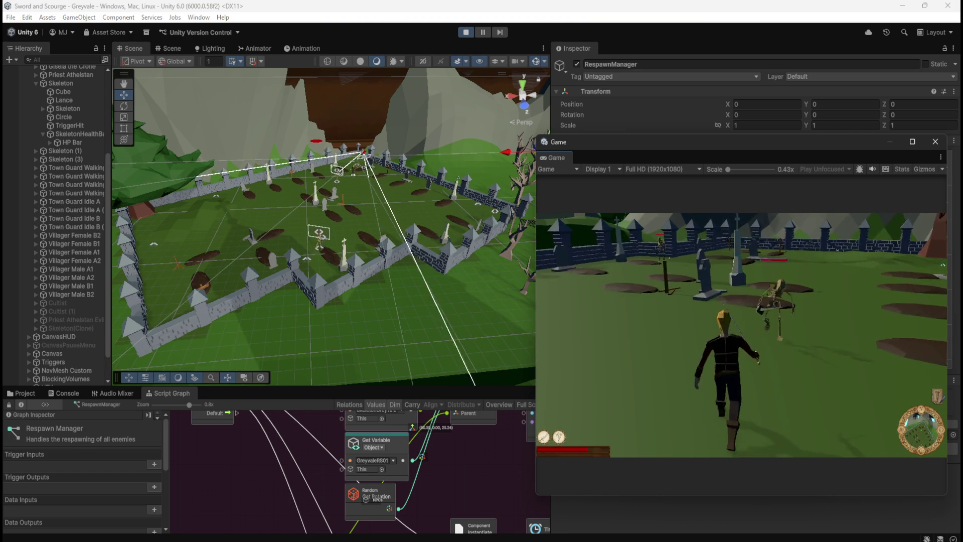
key("w")
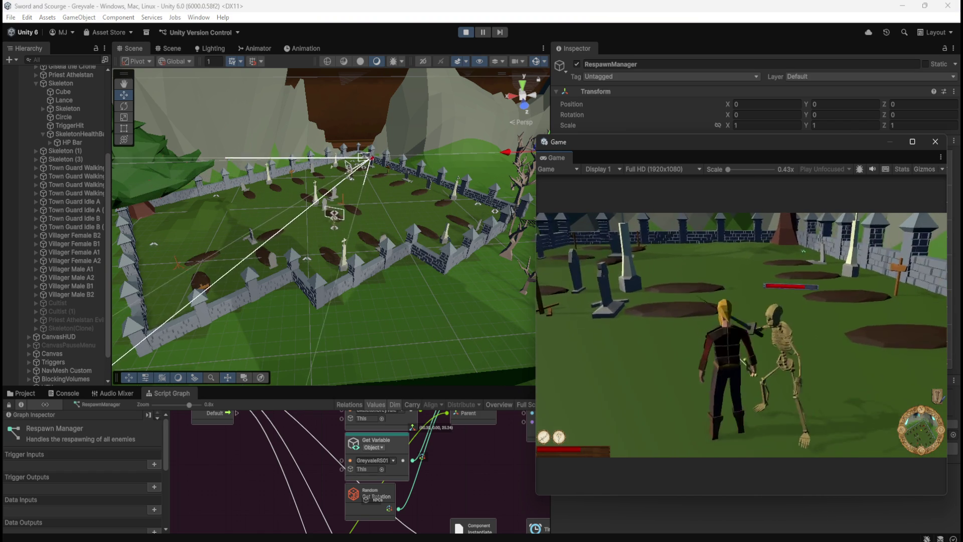
key("w")
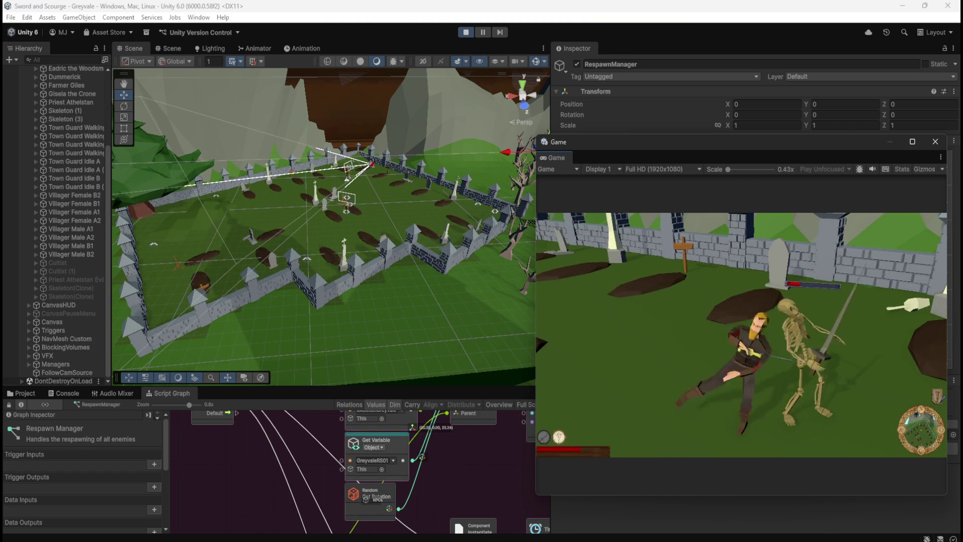
key("w")
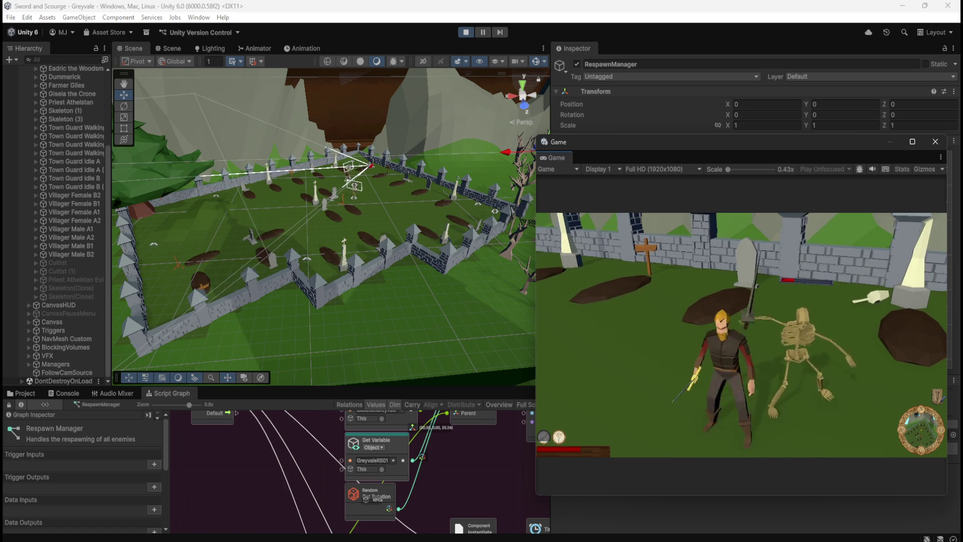
key("w")
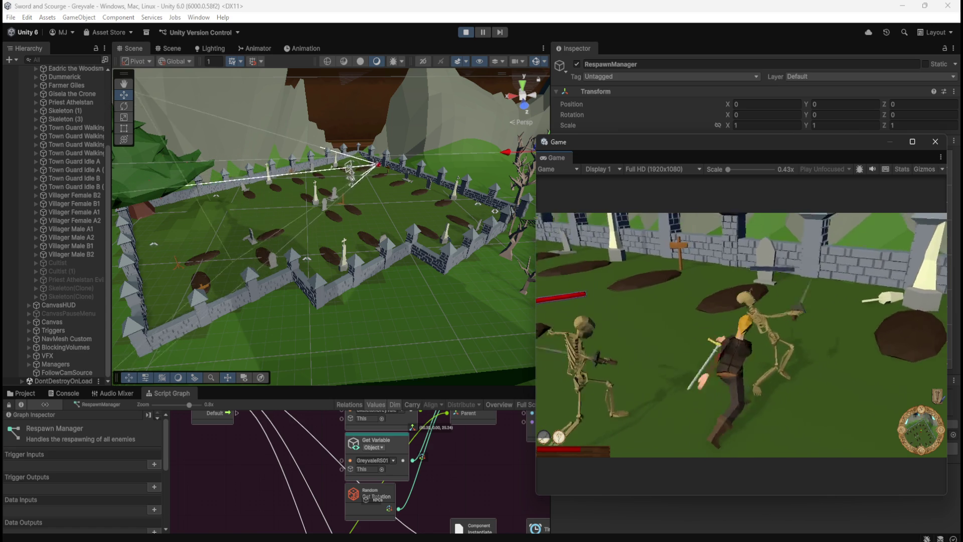
key("w")
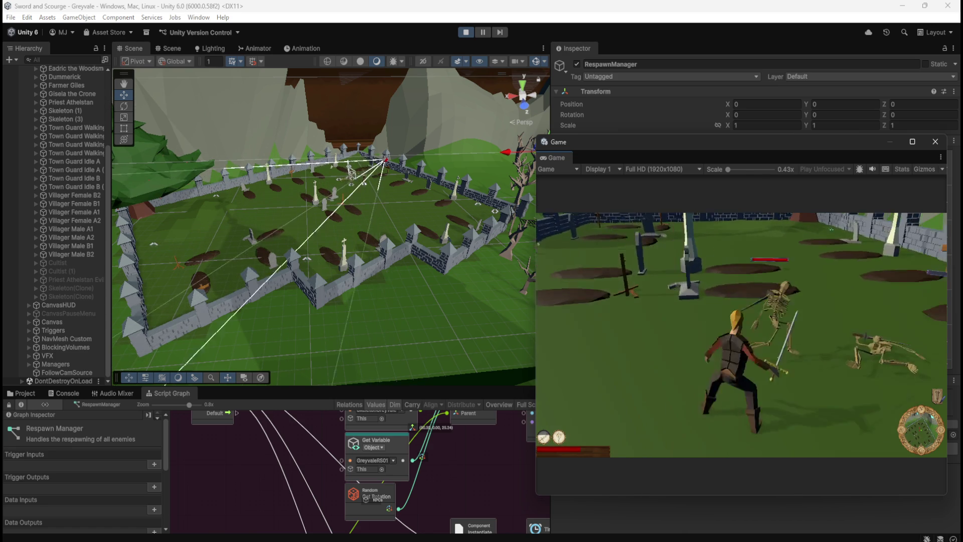